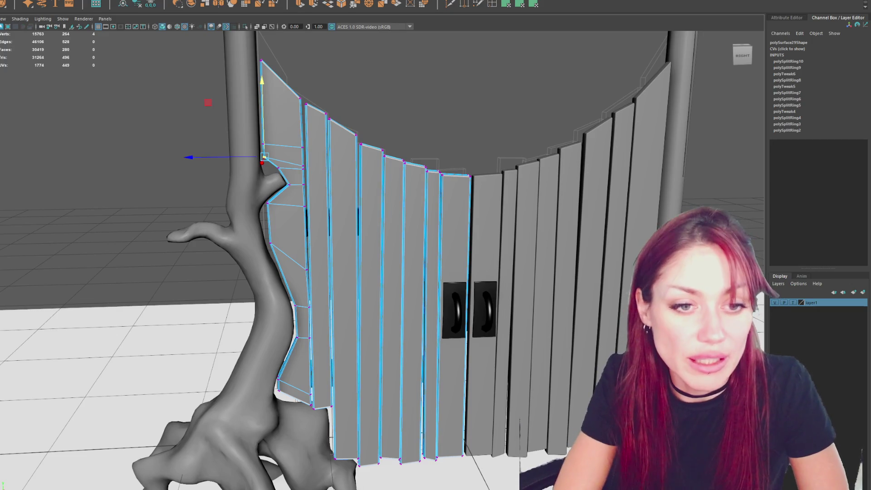
Step: From the gate front, select the combined gate mesh and run Mesh > Separate
right_click_drag(221, 64, 123, 68)
mouse_move(136, 100)
left_mouse_down("alt")
mouse_move(281, 99)
mouse_move(52, 102)
mouse_move(307, 142)
mouse_move(130, 133)
mouse_move(389, 165)
left_mouse_up("alt")
left_click(305, 175)
left_click_drag(305, 175, 290, 131, "alt")
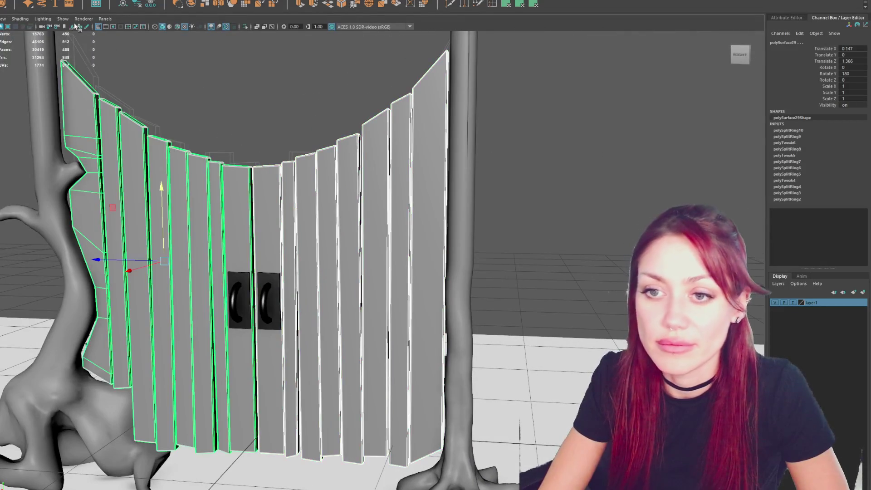
left_click(21, 2)
left_click(21, 10)
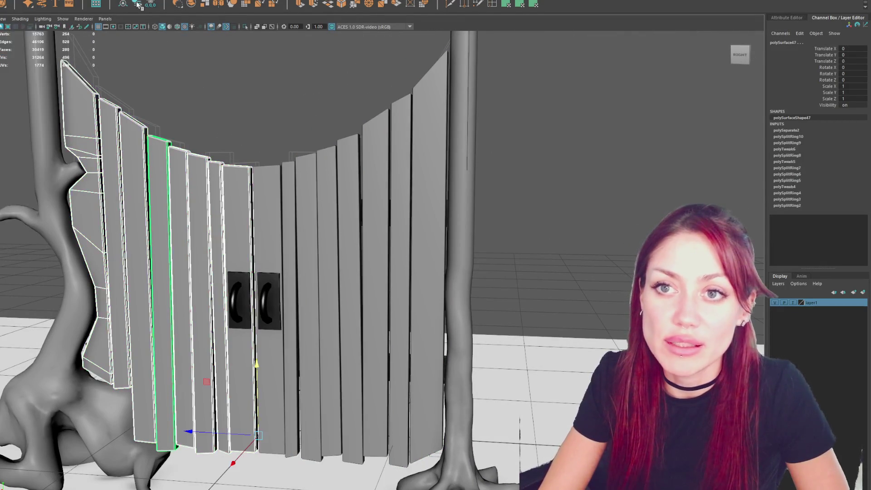
Step: Center the pivot on the selected plank and check its vertices
left_click(137, 4)
left_click_drag(349, 233, 305, 97, "alt")
key("F9")
key("F8")
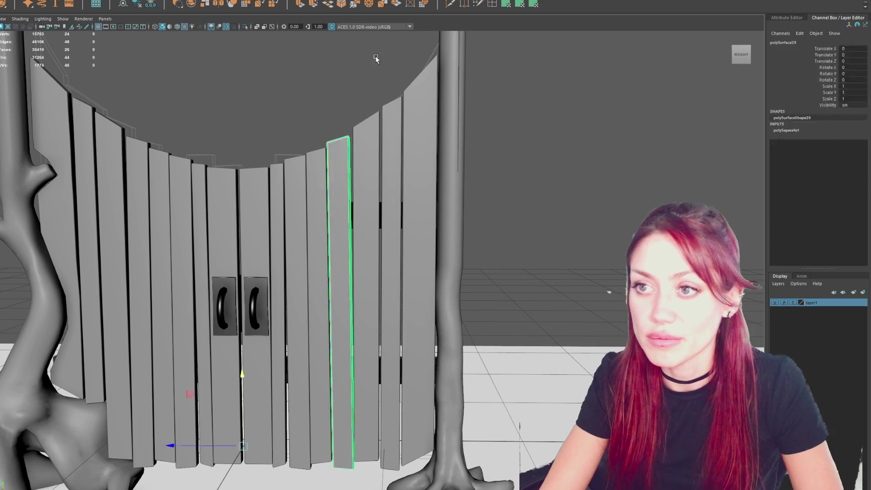
Step: Add a mid-height edge loop to the first plank and shift its top vertex slightly sideways
left_click(491, 4)
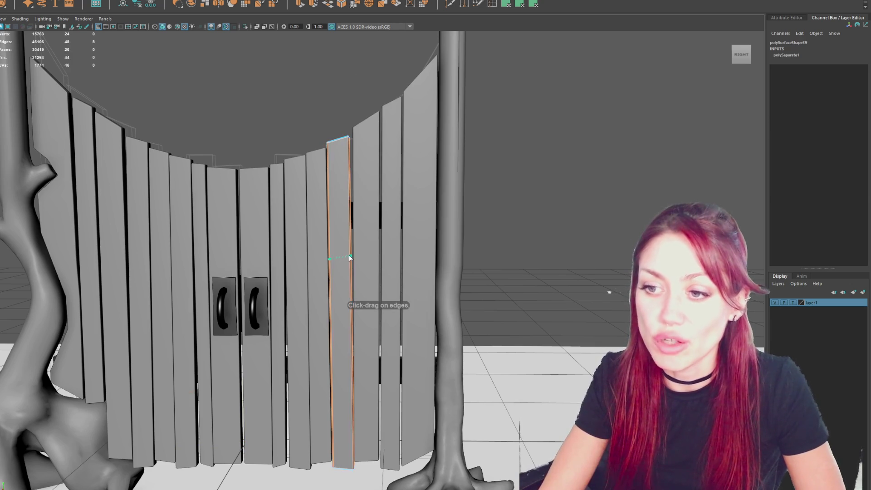
left_click(330, 259)
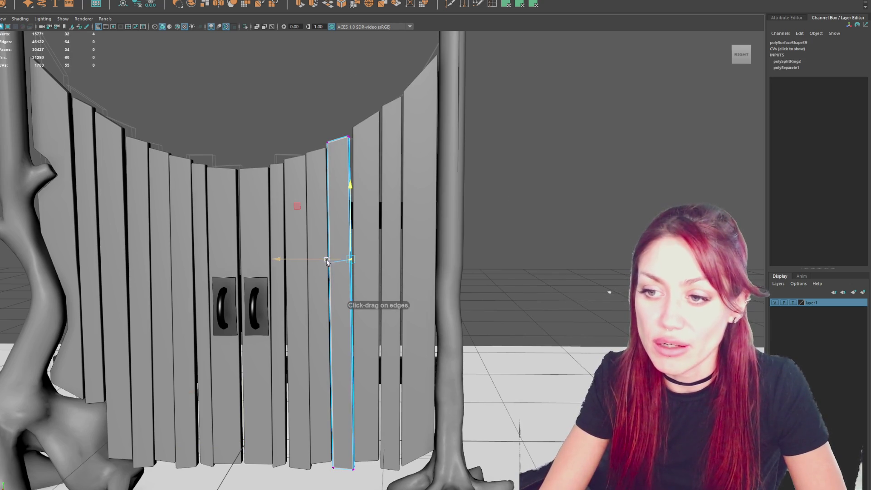
left_click(332, 142)
mouse_move(334, 142)
left_mouse_down()
mouse_move(320, 138)
mouse_move(338, 129)
mouse_move(321, 141)
mouse_move(331, 243)
left_mouse_up()
left_click(322, 264)
left_click(278, 264)
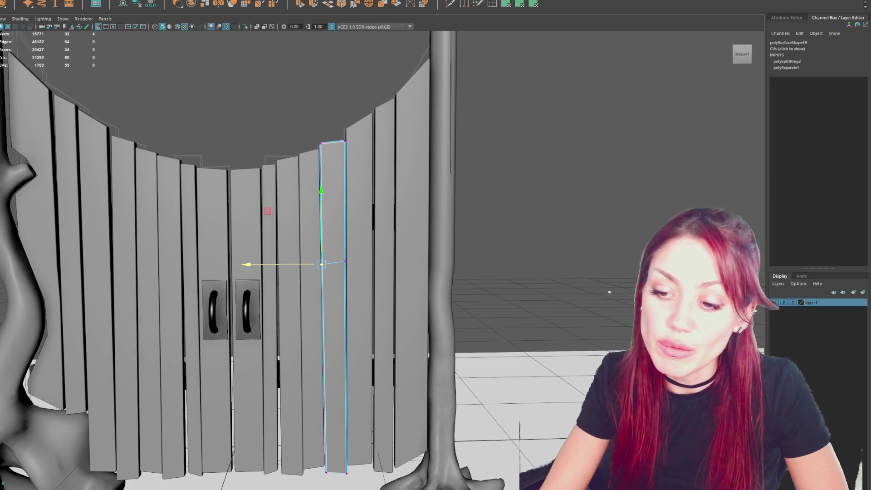
left_click_drag(361, 474, 268, 414)
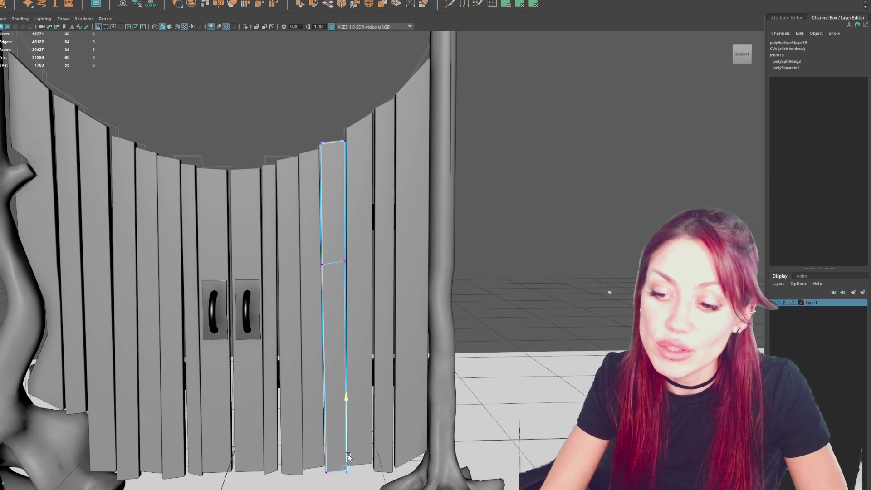
Step: Add a mid-height edge loop to the neighbouring left plank and select its top corner vertex
left_click(309, 358)
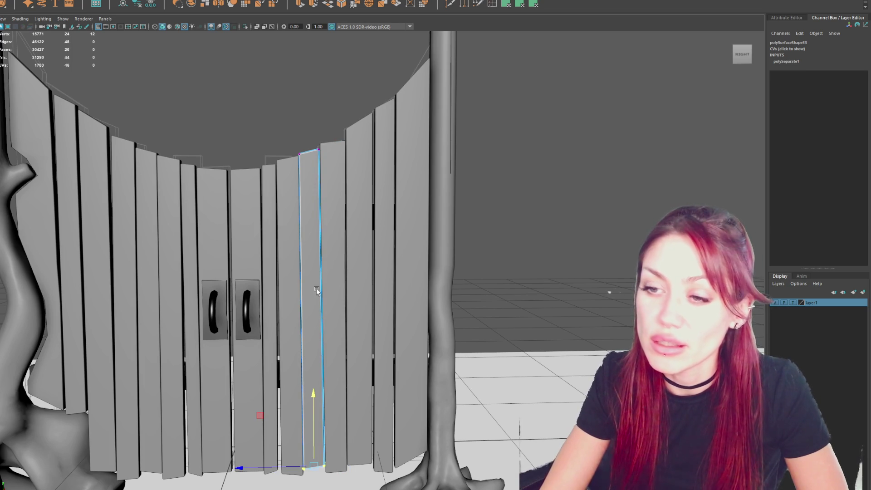
left_click(320, 325)
right_click_drag(486, 223, 281, 215, "shift")
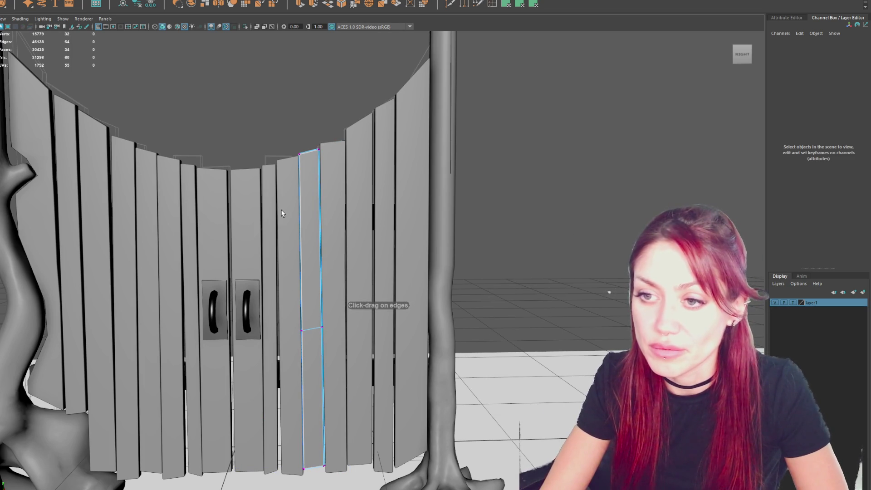
key("w")
mouse_move(320, 108)
left_mouse_down()
mouse_move(281, 165)
mouse_move(272, 159)
left_mouse_up()
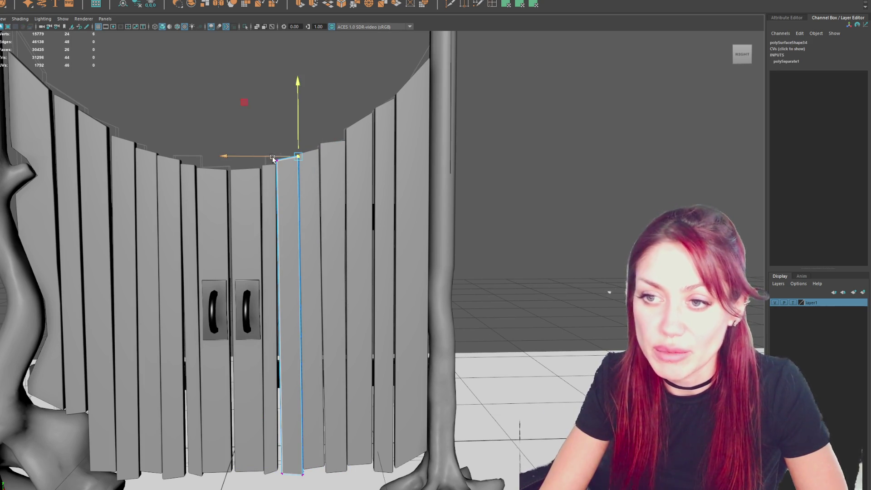
Step: Nudge the split plank's edge vertices slightly to the right along X
left_click(342, 235)
left_click_drag(298, 234, 330, 307)
left_click_drag(286, 263, 288, 263)
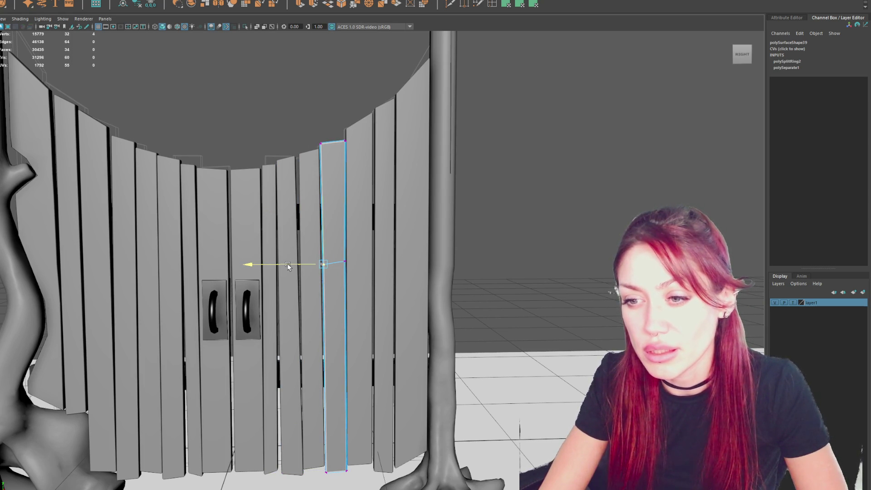
left_click(311, 222)
Step: Try an edge loop on the next plank to the right, then undo it
left_click(354, 223)
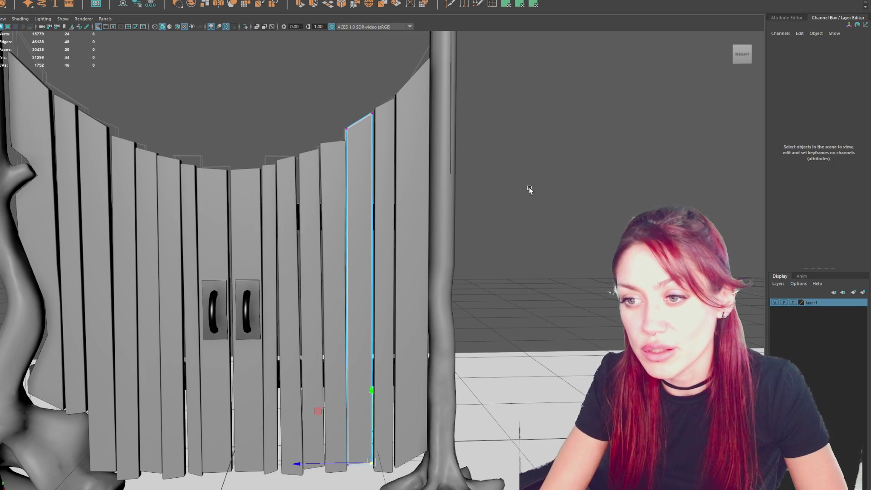
left_click(491, 5)
left_click(372, 271)
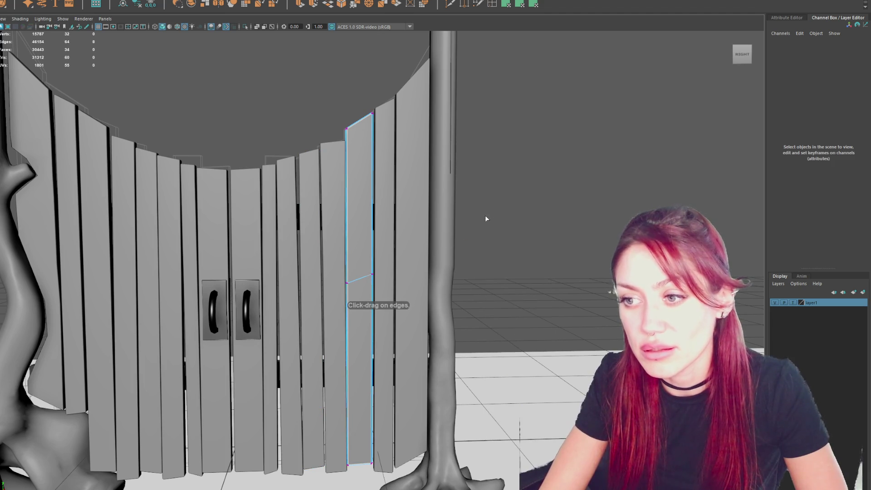
key("F9")
key("ctrl+z")
key("ctrl+z")
key("ctrl+z")
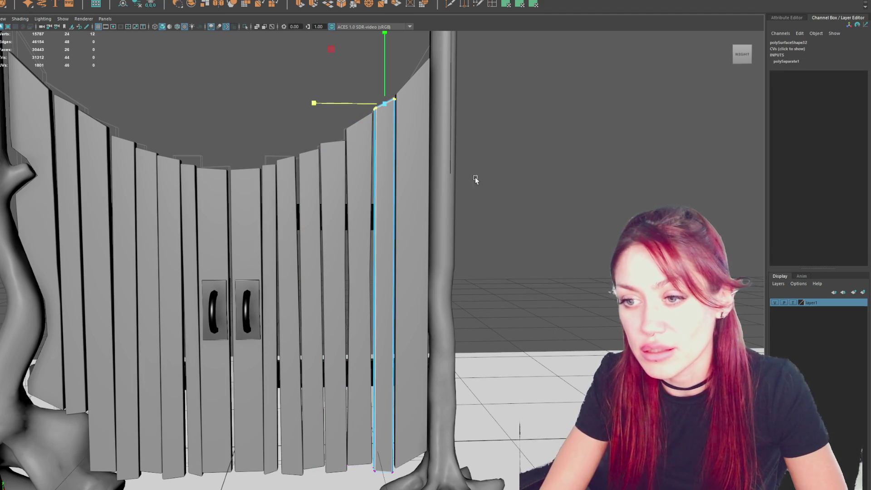
Step: Split the narrow plank lengthwise and raise its top vertices into a peak
left_click(492, 4)
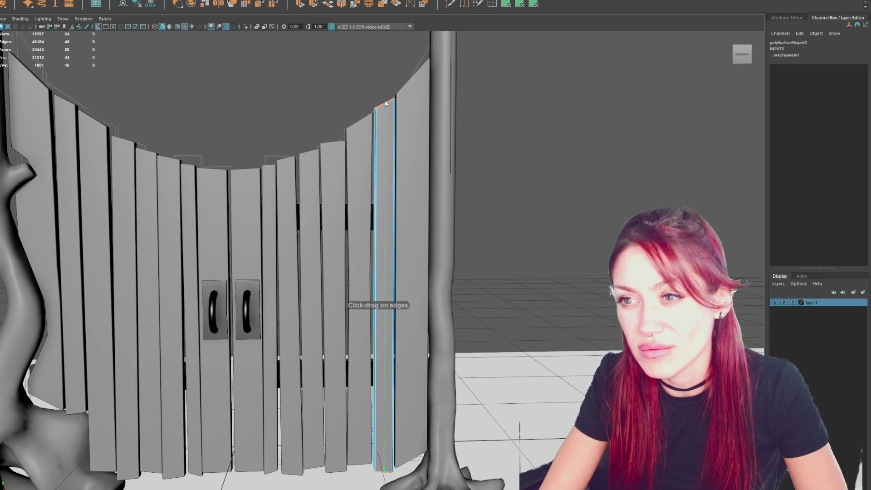
left_click(380, 102)
right_click(467, 98)
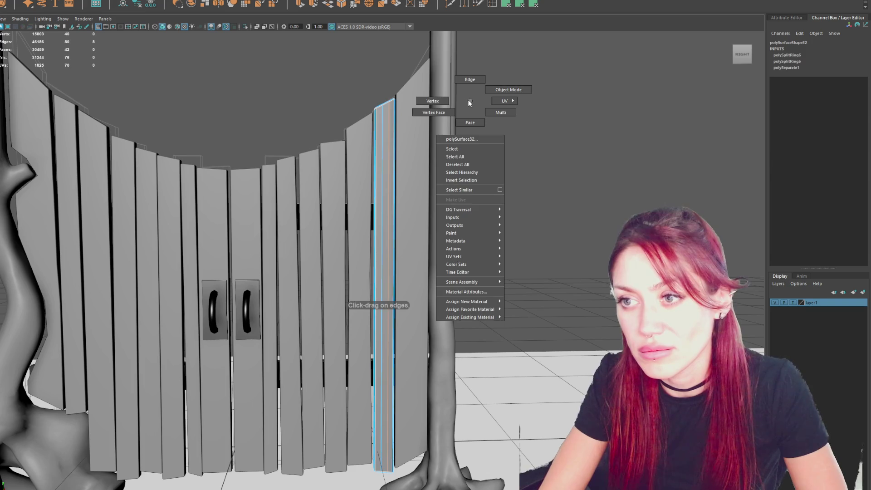
key("w")
left_click(382, 99)
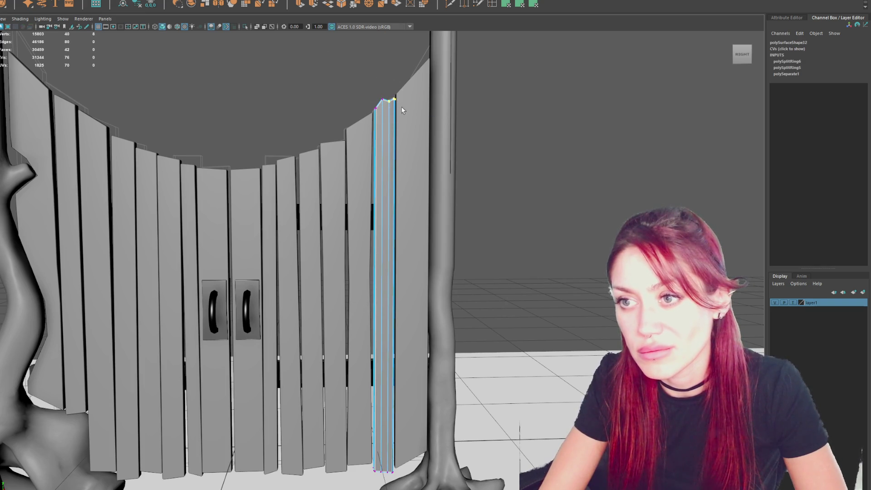
left_click_drag(402, 115, 395, 108, "alt")
left_click_drag(402, 79, 384, 99)
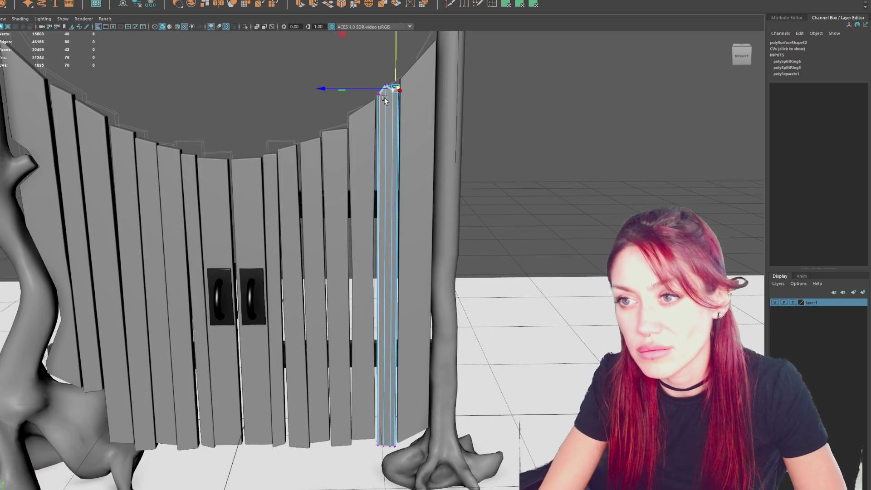
Step: Select the plank's bottom vertices, return to Object Mode and select all gate pieces
left_click(506, 117)
left_click_drag(506, 117, 438, 191, "alt")
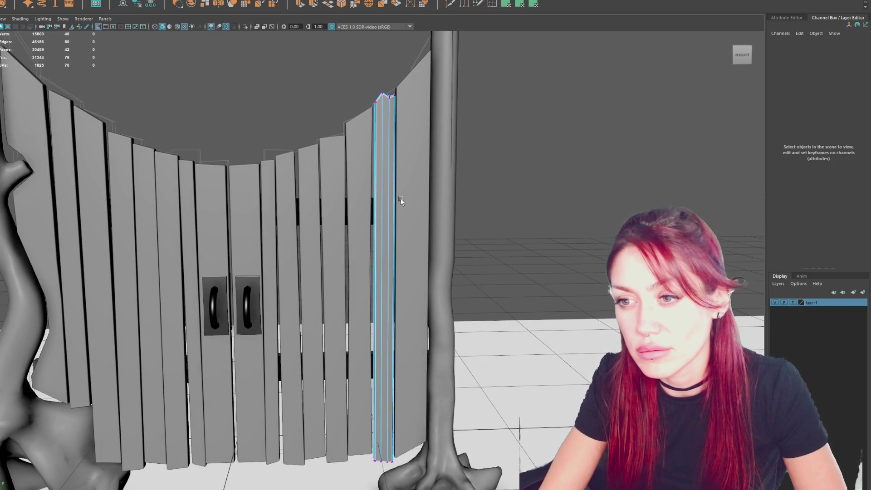
left_click_drag(407, 421, 370, 472)
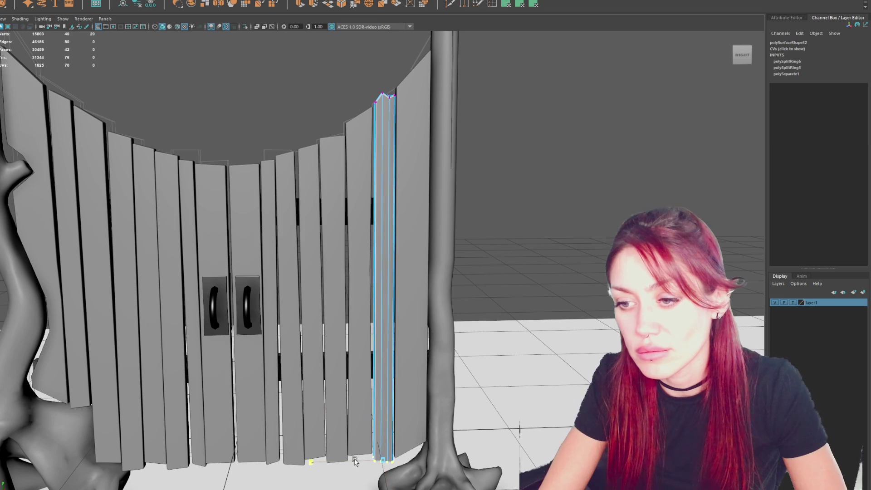
right_click_drag(578, 207, 596, 177)
left_click(401, 220)
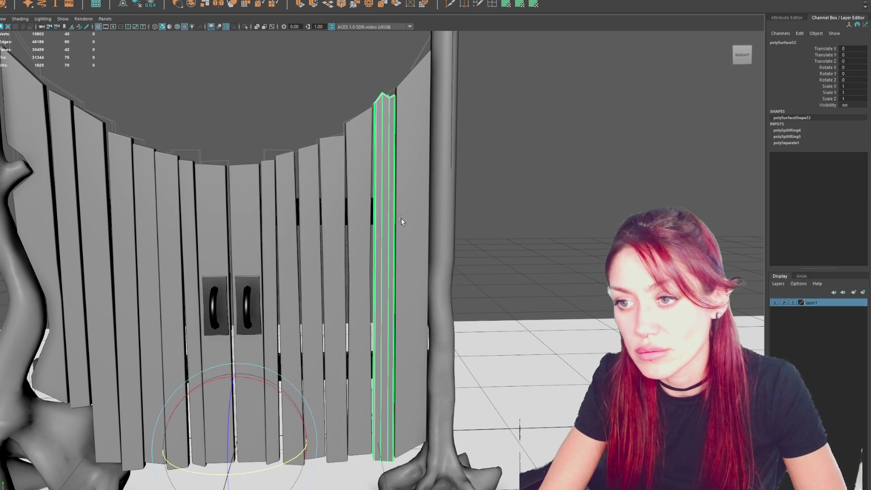
mouse_move(263, 373)
right_mouse_down("alt")
mouse_move(375, 152)
mouse_move(222, 173)
right_mouse_up("alt")
left_click_drag(222, 173, 507, 286)
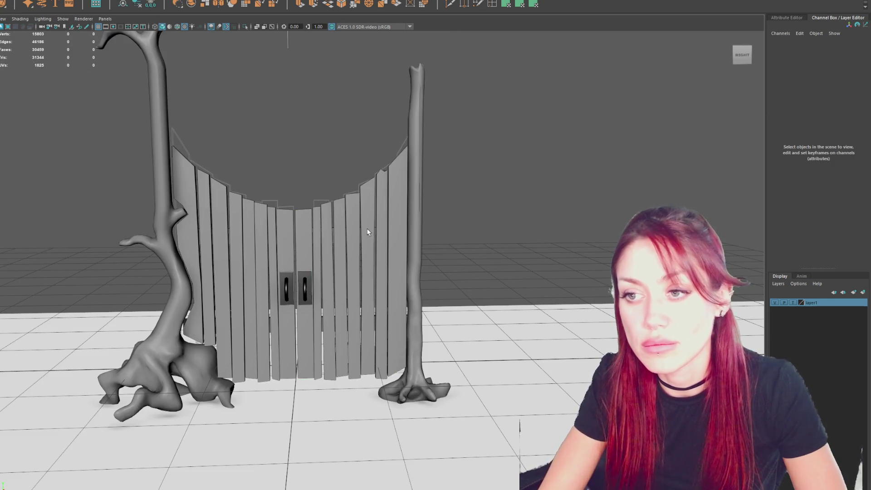
Step: Select the peaked plank, undo a trial tilt, and push it slightly forward along Z
left_click(384, 227)
scroll(384, 227, "up", 3)
scroll(384, 227, "up", 2)
key("e")
left_click_drag(393, 212, 394, 212)
key("ctrl+z")
key("ctrl+z")
key("ctrl+z")
key("w")
left_click_drag(361, 283, 360, 283)
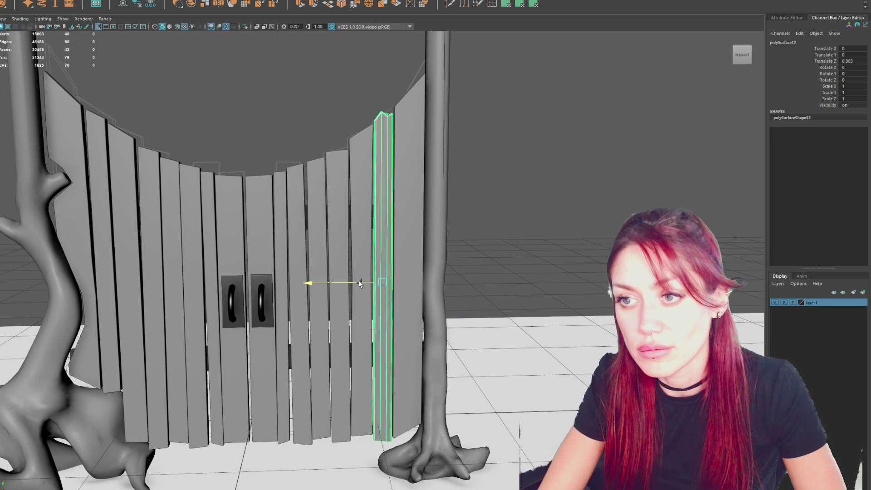
Step: Enter vertex mode on the rightmost plank by the trunk, then select the plank right of the handles
left_click(404, 252)
key("F9")
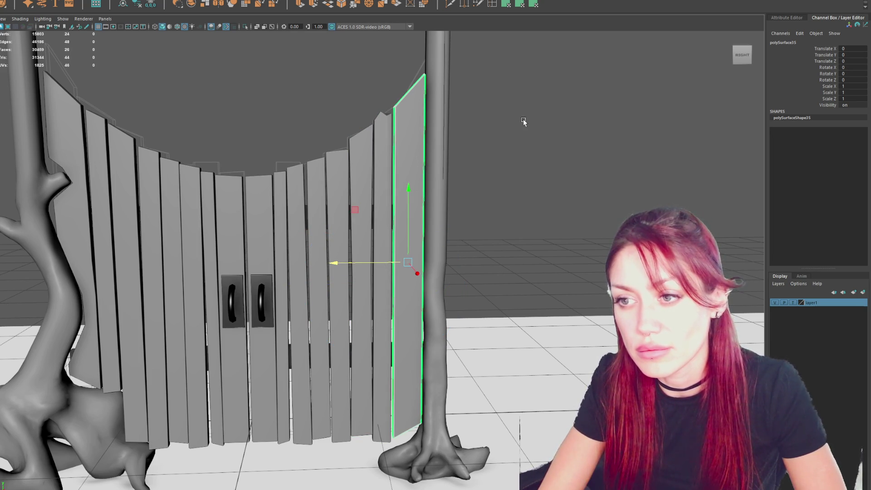
key("w")
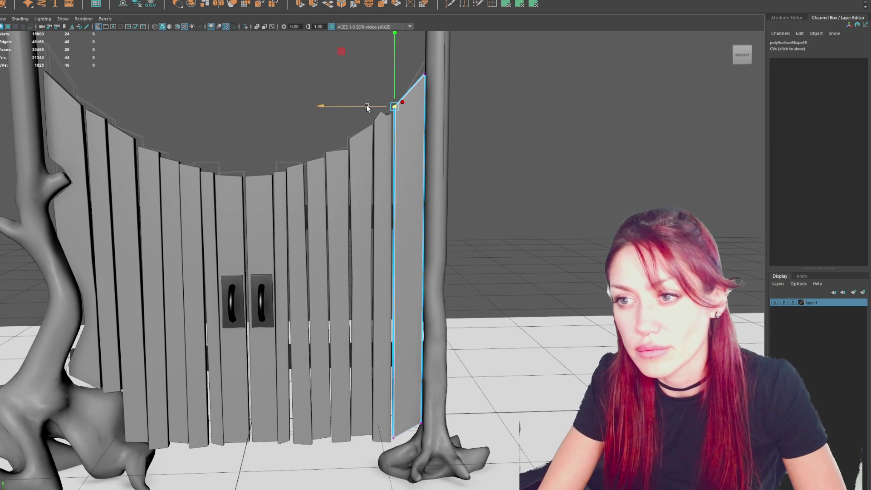
scroll(576, 103, "down", 3)
scroll(268, 245, "up", 2)
left_click(317, 192)
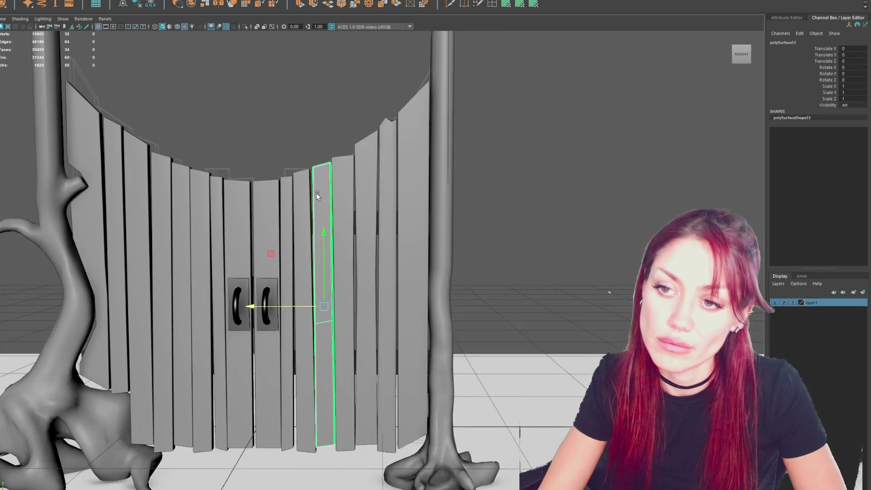
Step: Insert lengthwise edge loops on the plank and select its top vertices
left_click(504, 4)
left_click(303, 171)
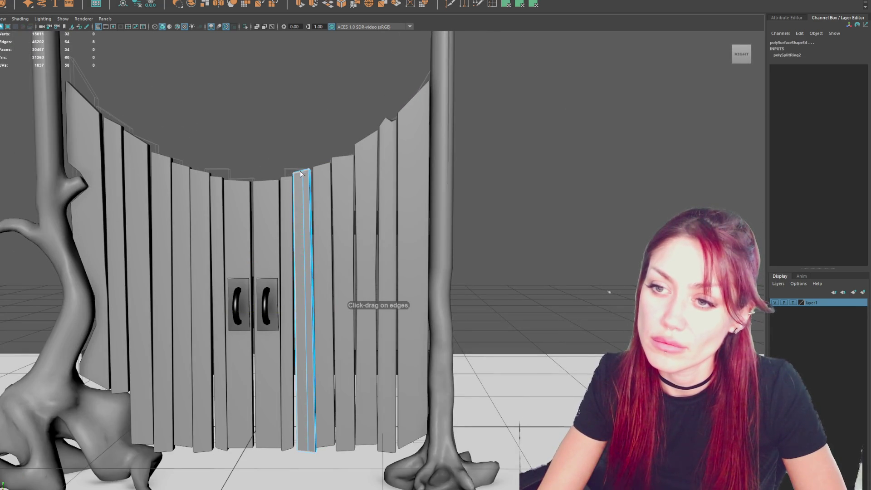
scroll(315, 141, "down", 6)
scroll(394, 210, "up", 5)
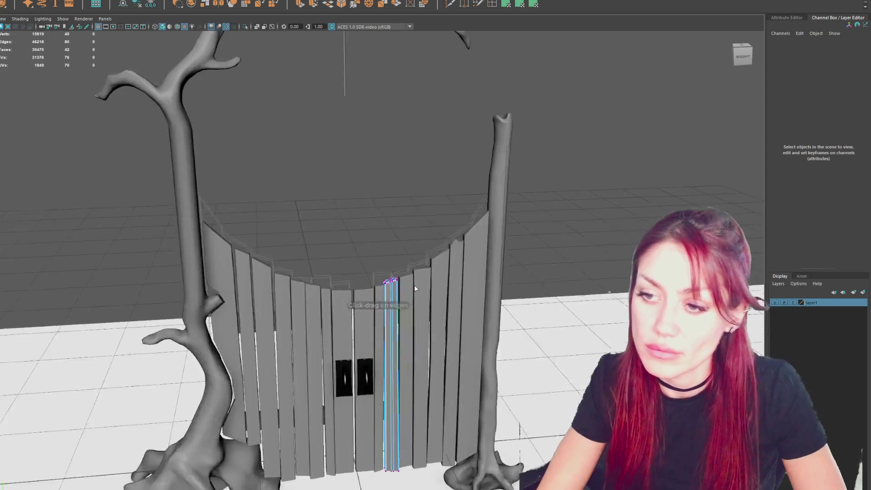
left_click_drag(407, 304, 406, 304)
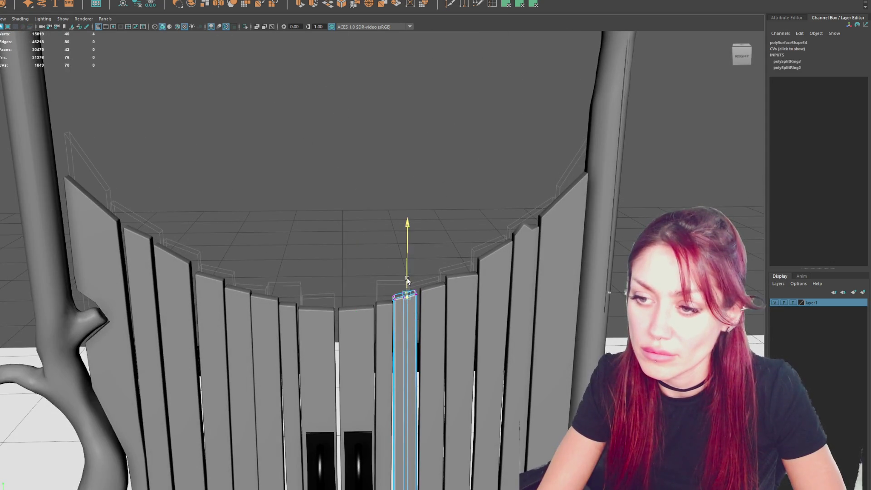
Step: Move and rotate the top vertices into a jagged, double-peaked notched edge
key("w")
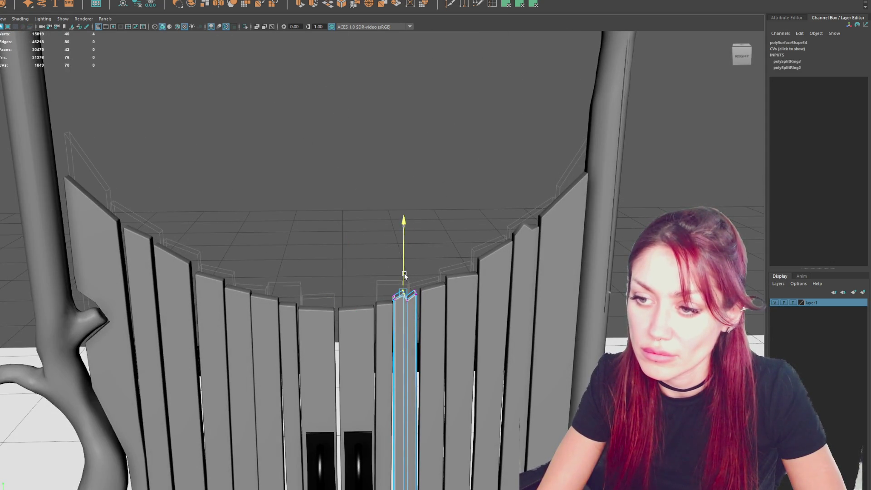
left_click(383, 293, "shift")
key("e")
key("q")
key("e")
key("q")
key("w")
left_click(420, 295, "ctrl")
key("q")
key("w")
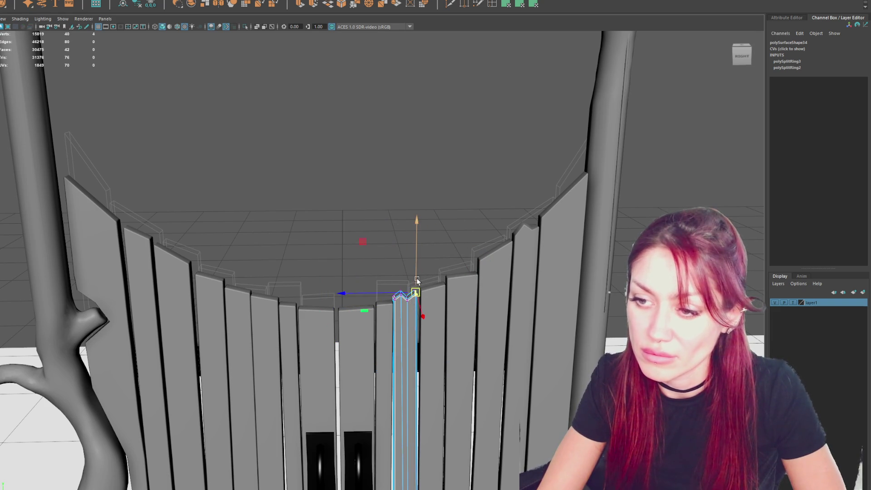
key("q")
mouse_move(416, 282)
left_mouse_down("alt")
mouse_move(396, 189)
mouse_move(376, 198)
left_mouse_up("alt")
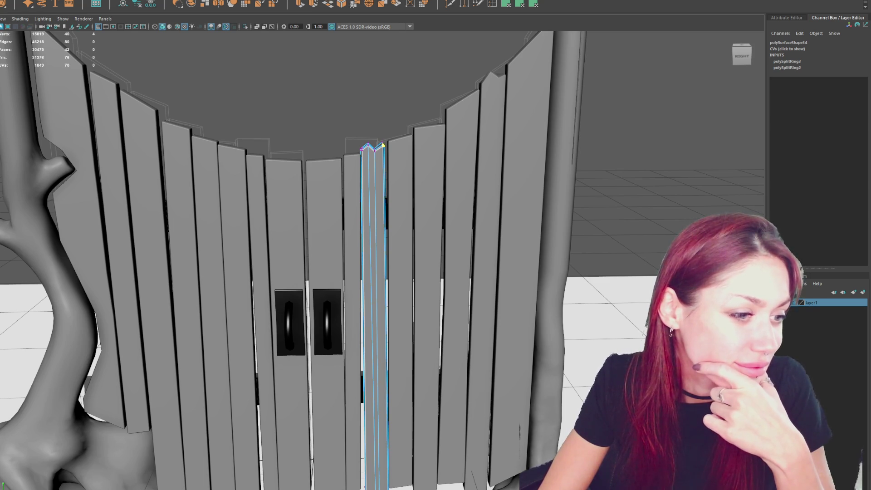
Step: Lower the centre plank's top vertex to flatten its peak
left_click(388, 228)
mouse_move(388, 228)
left_mouse_down("alt")
mouse_move(386, 133)
mouse_move(406, 88)
left_mouse_up("alt")
right_click_drag(406, 86, 377, 68)
left_click(380, 131)
key("w")
left_click_drag(379, 105, 375, 109)
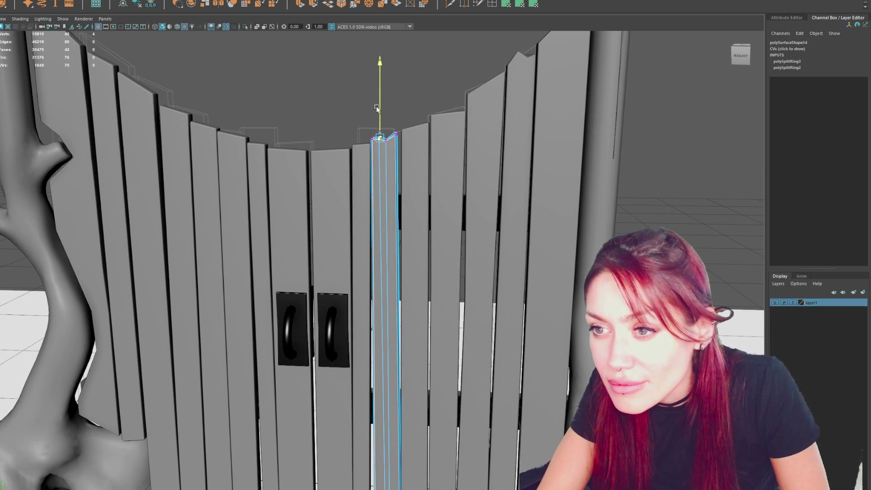
Step: Split the centre plank with a vertical edge loop and nudge its bottom vertices slightly down
mouse_move(370, 109)
left_mouse_down("alt")
mouse_move(408, 127)
mouse_move(349, 212)
mouse_move(375, 137)
left_mouse_up("alt")
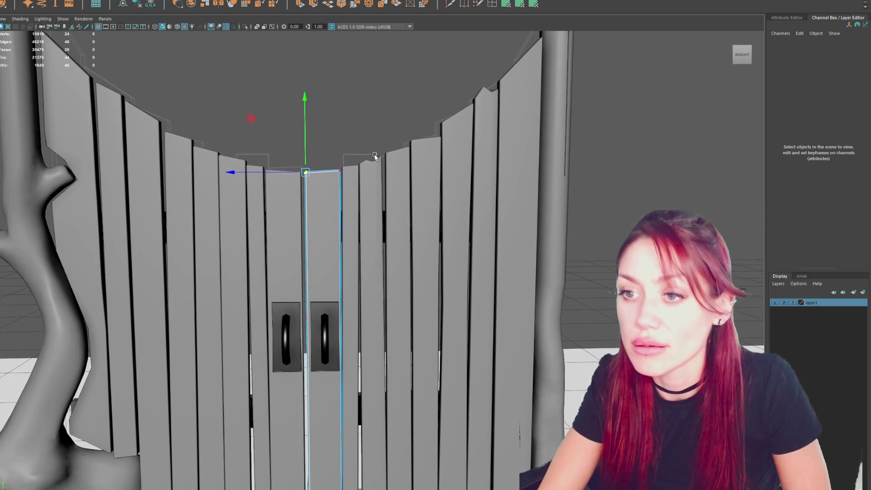
left_click(322, 172)
key("w")
mouse_move(314, 169)
left_mouse_down("alt")
mouse_move(366, 135)
mouse_move(340, 324)
left_mouse_up("alt")
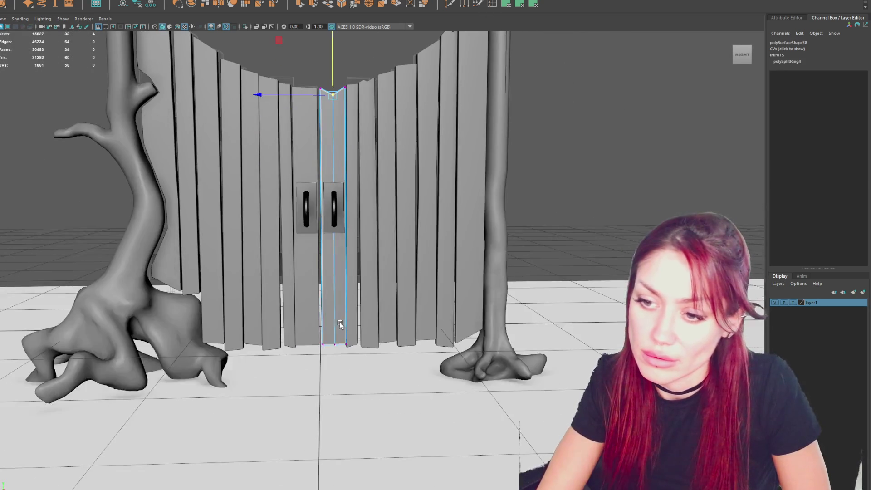
left_click(335, 343)
left_click(322, 345)
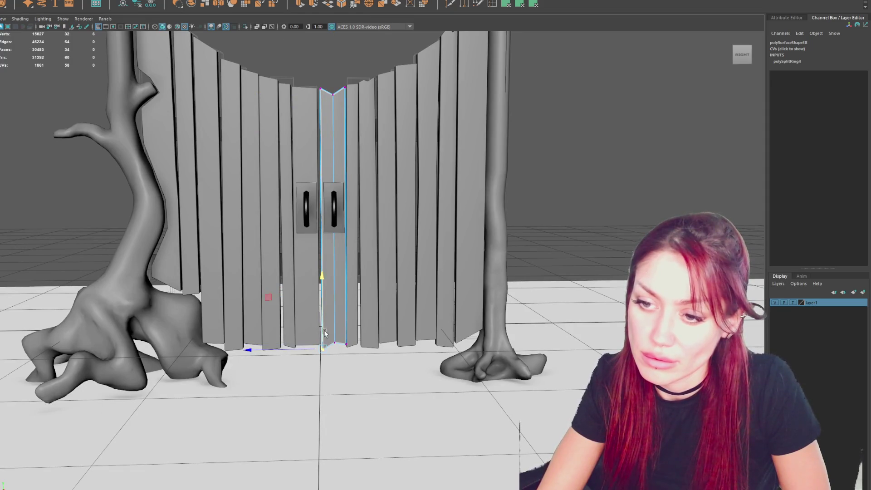
left_click(347, 340)
middle_click_drag(350, 324, 350, 328)
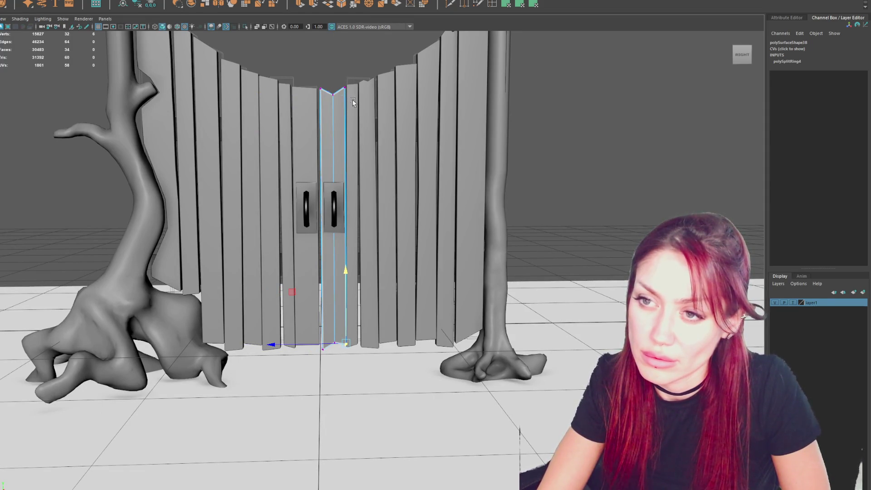
Step: Return to object mode and orbit around the gate to review the planks
key("F8")
left_click(610, 86)
mouse_move(611, 86)
left_mouse_down("alt")
mouse_move(448, 125)
mouse_move(461, 117)
mouse_move(490, 129)
mouse_move(276, 121)
mouse_move(285, 128)
left_mouse_up("alt")
left_click(349, 115)
mouse_move(395, 69)
left_mouse_down("alt")
mouse_move(317, 112)
mouse_move(484, 111)
mouse_move(513, 100)
mouse_move(523, 130)
mouse_move(508, 149)
left_mouse_up("alt")
left_click(483, 111)
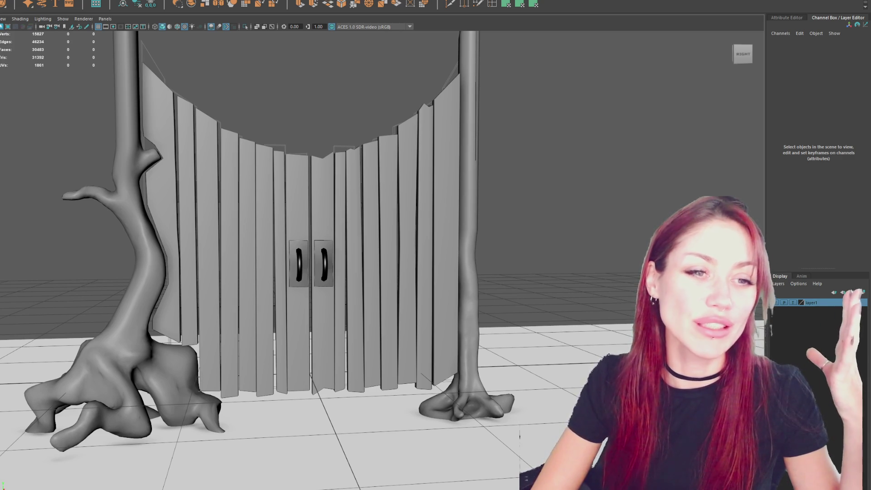
Step: Split the left door plank with a vertical edge loop and select its top vertices
left_click(317, 195)
left_click(297, 181)
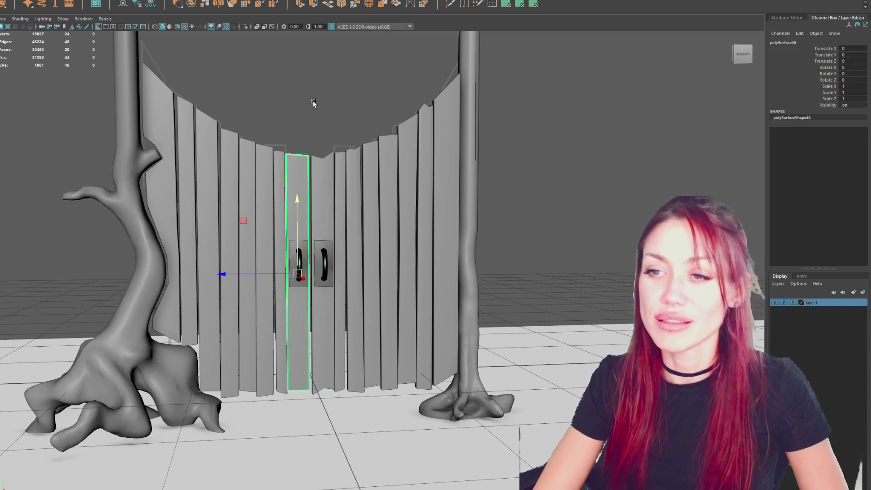
scroll(314, 100, "up", 3)
left_click(494, 8)
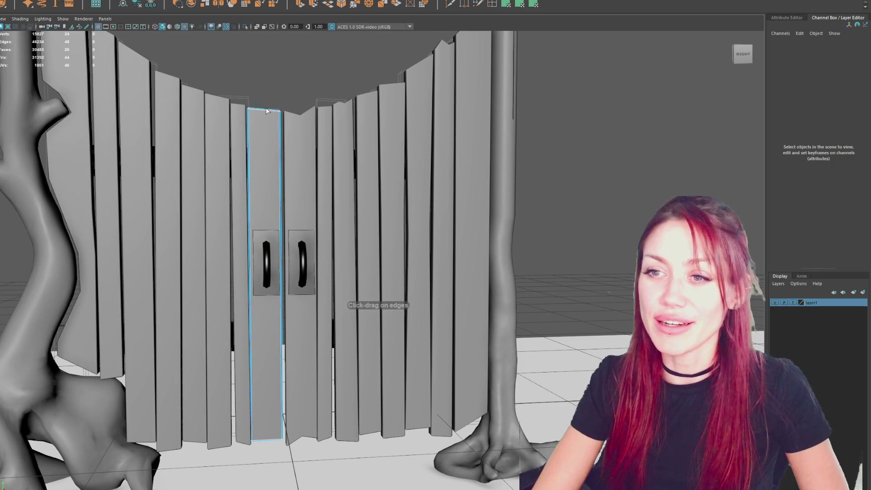
mouse_move(268, 107)
right_mouse_down("shift")
mouse_move(254, 64)
mouse_move(268, 89)
right_mouse_up("shift")
left_click(279, 110)
left_click_drag(281, 87, 255, 144)
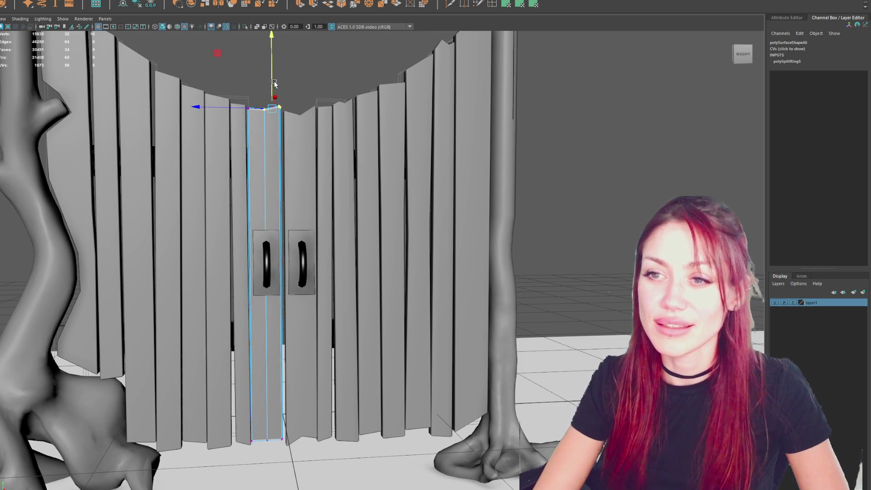
Step: Adjust the left door plank's bottom vertices into a shallow point
scroll(260, 410, "up", 2)
left_click_drag(261, 410, 287, 479)
key("ctrl+z")
key("ctrl+z")
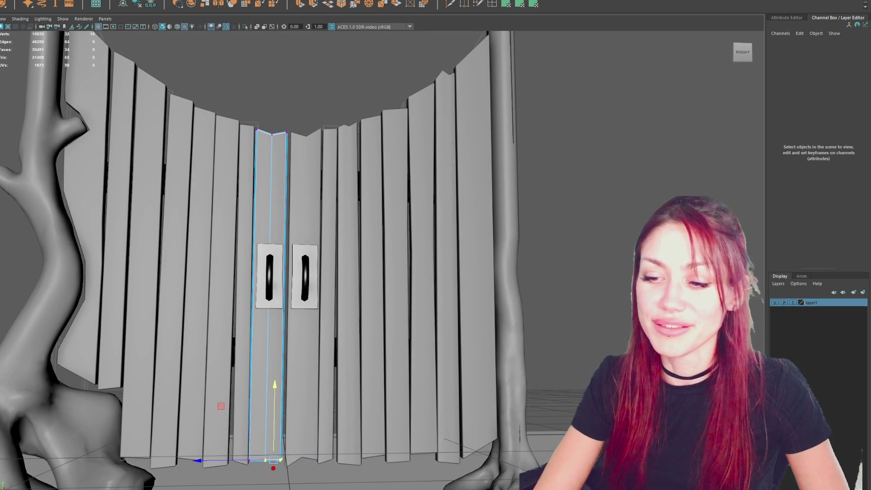
mouse_move(276, 444)
left_mouse_down()
mouse_move(224, 480)
mouse_move(256, 448)
left_mouse_up()
key("ctrl+z")
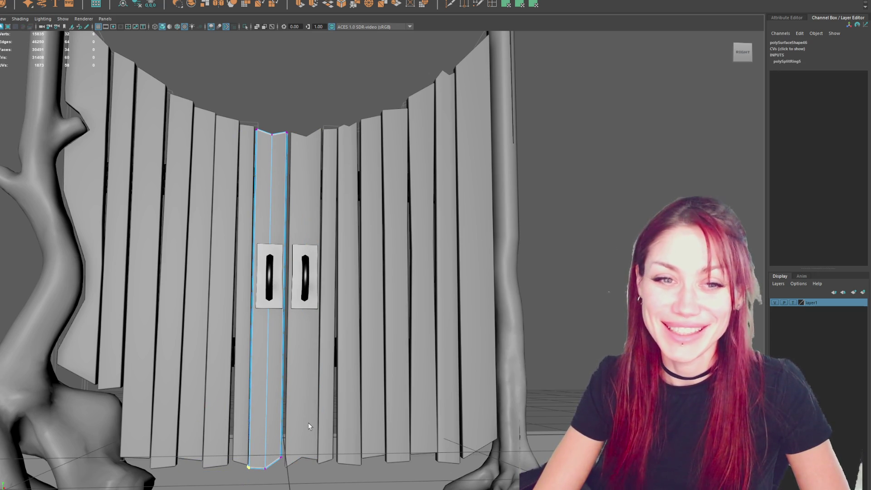
key("e")
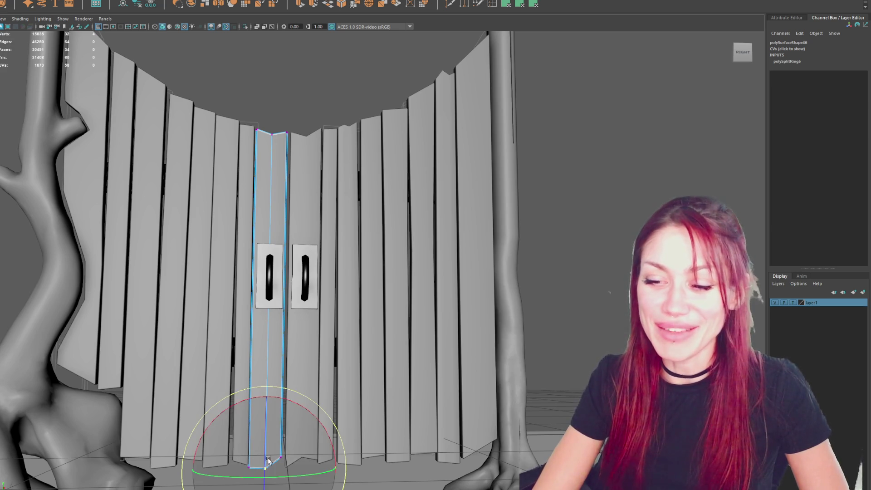
left_click(285, 444)
left_click(281, 456)
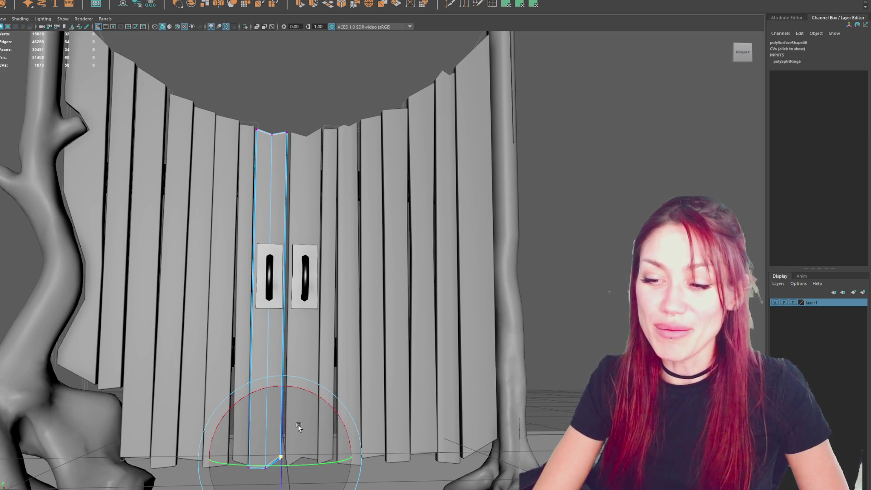
key("ctrl+z")
key("ctrl+z")
key("ctrl+z")
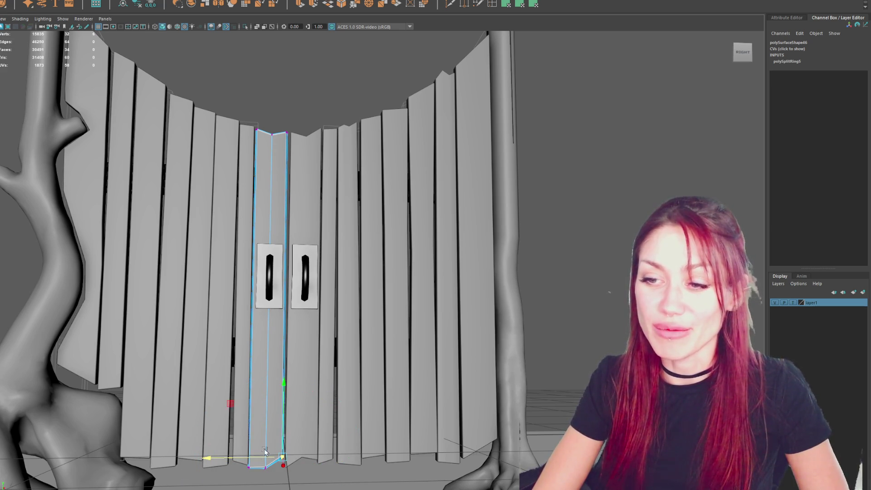
Step: Rotate the plank's top vertex and raise its top-middle vertex into a slight peak
left_click_drag(325, 358, 331, 372, "alt")
mouse_move(288, 90)
left_mouse_down("alt")
mouse_move(260, 142)
mouse_move(297, 116)
left_mouse_up("alt")
mouse_move(297, 116)
right_mouse_down()
mouse_move(298, 60)
mouse_move(290, 82)
right_mouse_up()
left_click_drag(280, 90, 317, 150)
key("e")
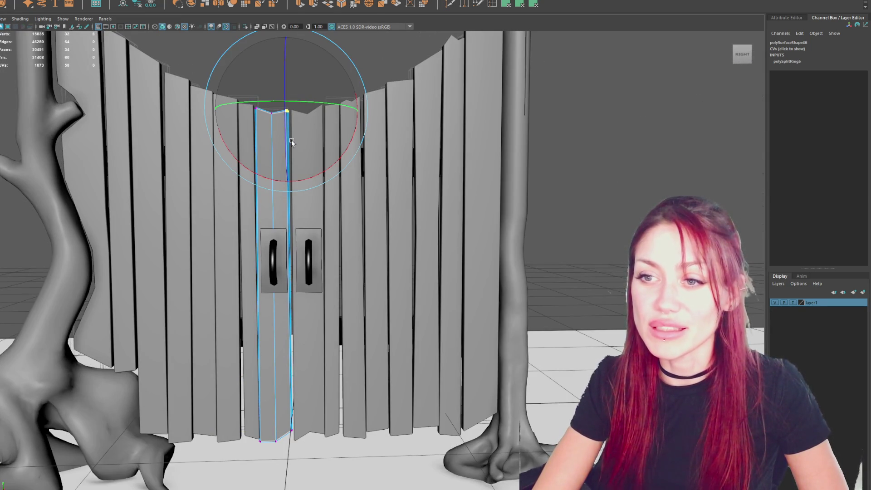
key("q")
left_click_drag(274, 96, 269, 123)
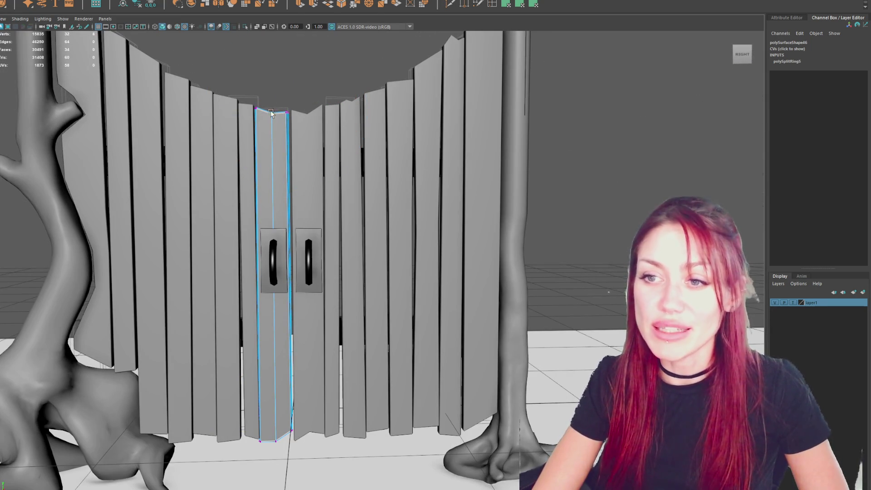
left_click_drag(253, 94, 276, 93)
Step: Toggle the board between object and vertex modes and select its top vertex
middle_click_drag(277, 92, 277, 115, "alt")
right_click_drag(314, 83, 365, 73)
right_click_drag(314, 84, 292, 78)
left_click_drag(292, 77, 294, 116, "alt")
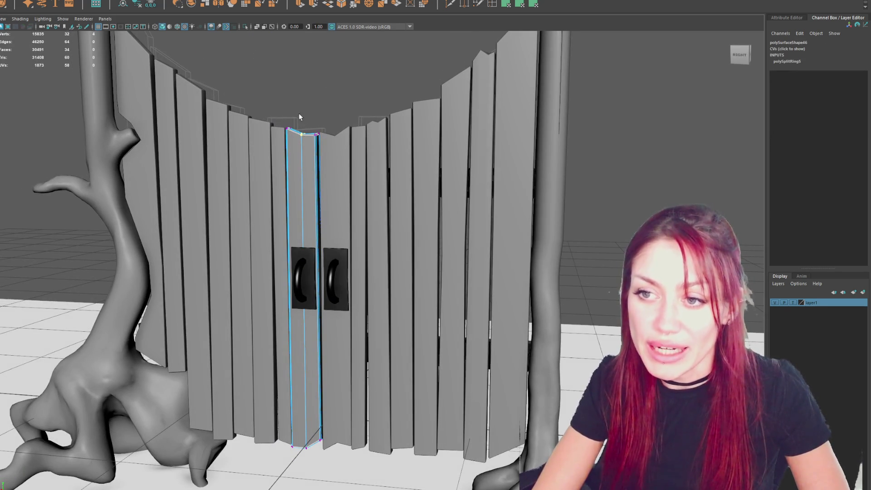
left_click(301, 135)
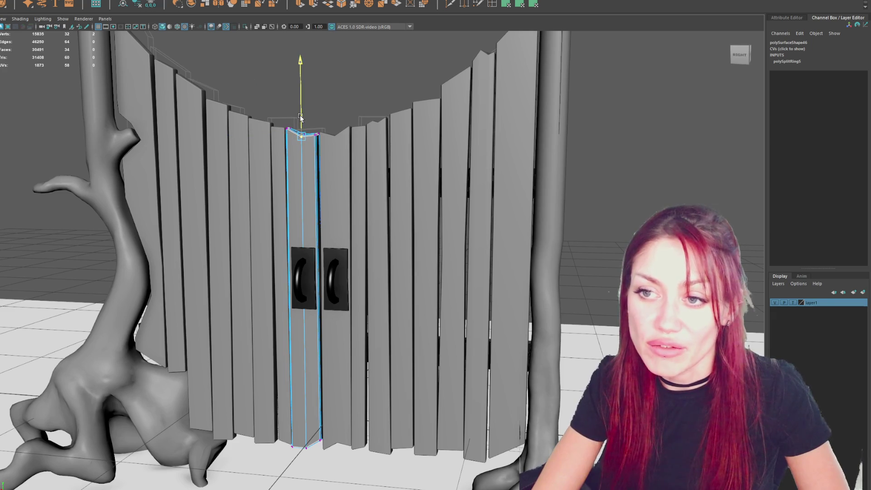
mouse_move(304, 119)
left_mouse_down("alt")
mouse_move(321, 117)
mouse_move(228, 97)
left_mouse_up("alt")
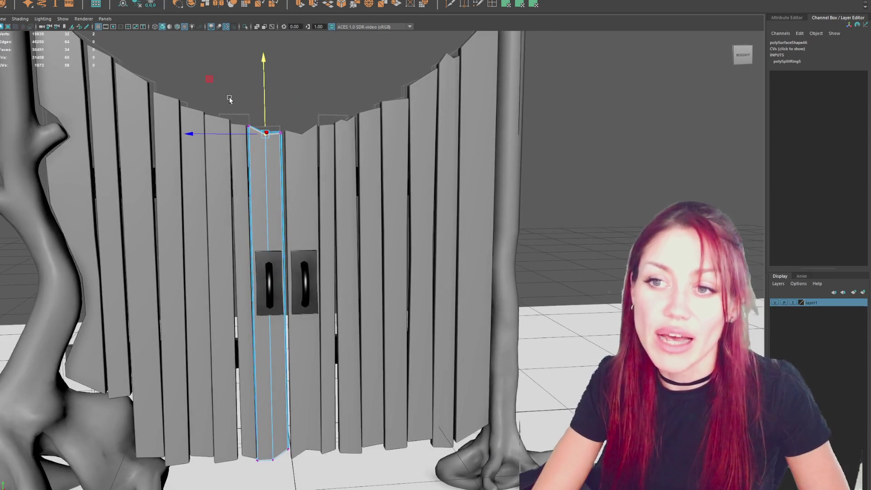
key("F8")
Step: Select the neighbouring board's bottom vertices and begin inserting an edge loop on it
right_click_drag(297, 92, 297, 92)
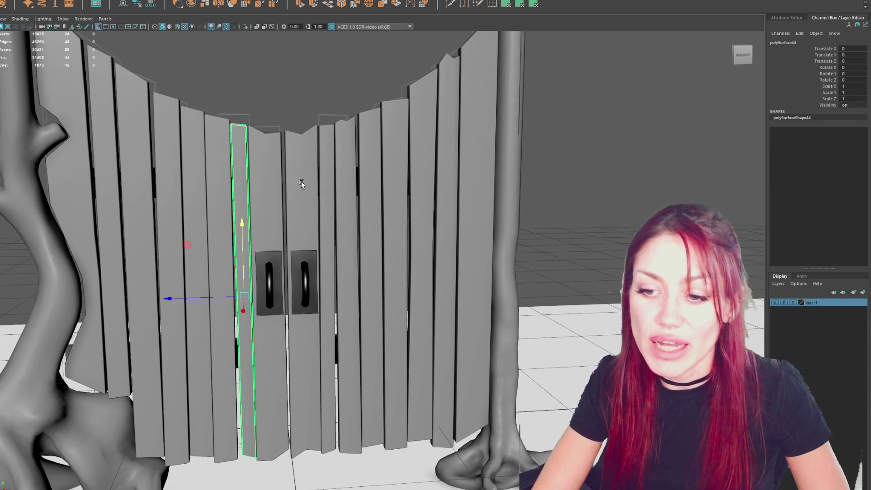
left_click_drag(299, 188, 357, 203, "alt")
mouse_move(350, 242)
left_mouse_down("alt")
mouse_move(333, 241)
mouse_move(367, 233)
mouse_move(359, 230)
left_mouse_up("alt")
right_click_drag(599, 155, 561, 157)
left_click_drag(277, 396, 240, 447)
right_click_drag(524, 154, 542, 144)
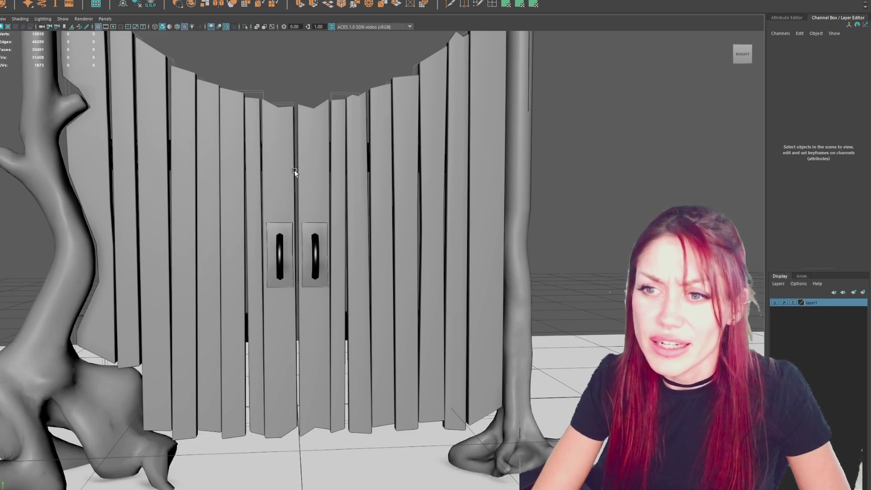
right_click_drag(290, 272, 298, 270, "shift")
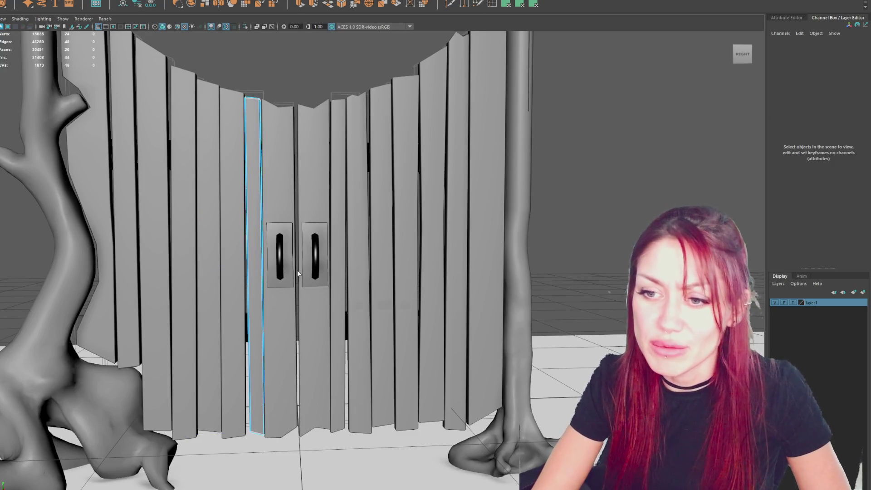
Step: Add lengthwise and horizontal edge loops to the board and shift its bottom vertices slightly sideways
left_click(262, 244)
scroll(262, 244, "up", 2)
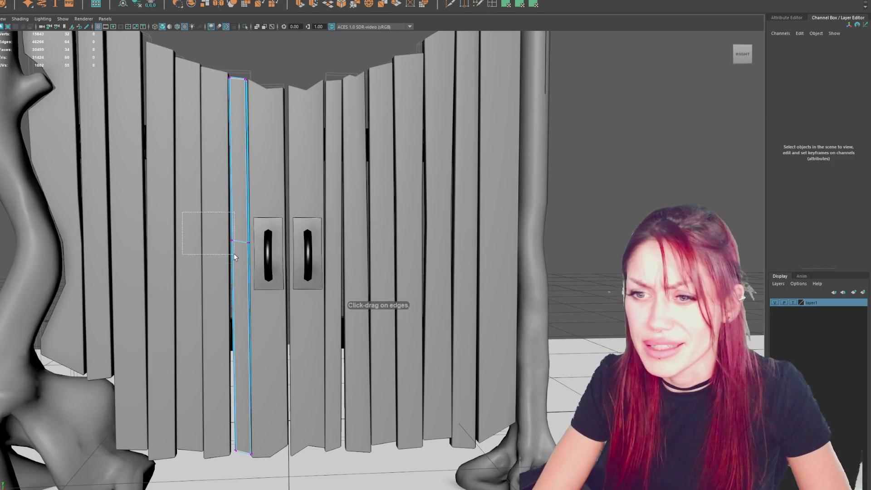
key("w")
left_click_drag(218, 435, 263, 463)
left_click_drag(205, 452, 203, 455)
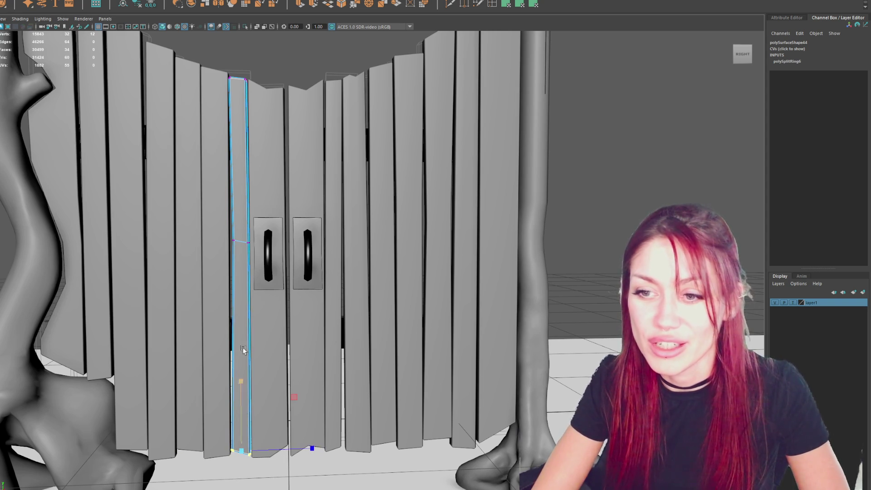
left_click_drag(206, 281, 256, 227)
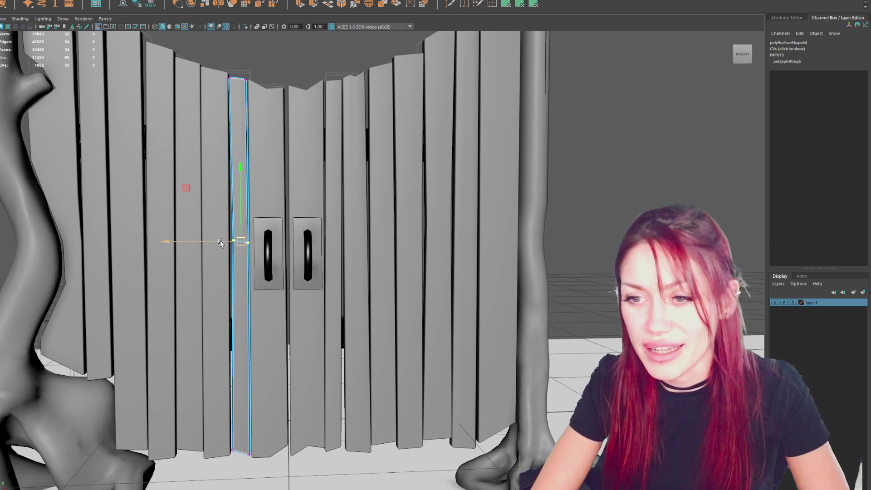
scroll(227, 218, "up", 3)
left_click(241, 181)
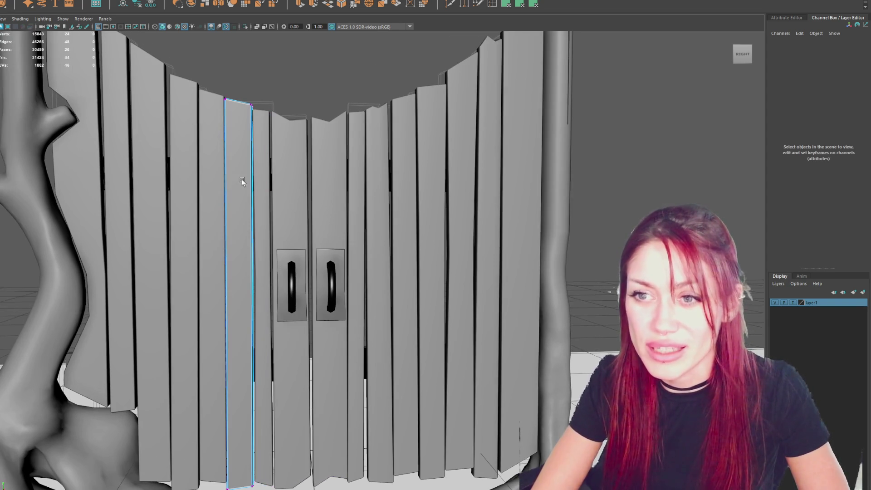
right_click_drag(254, 195, 260, 188, "shift")
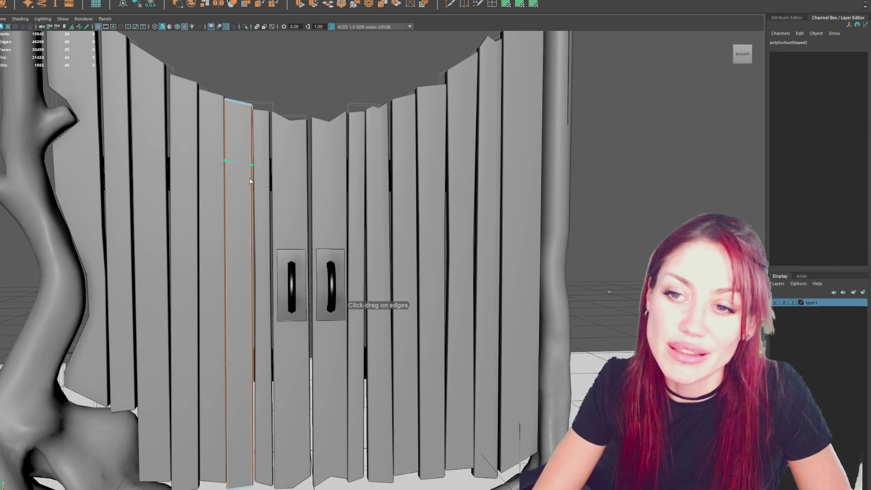
left_click(252, 208)
left_click(233, 204)
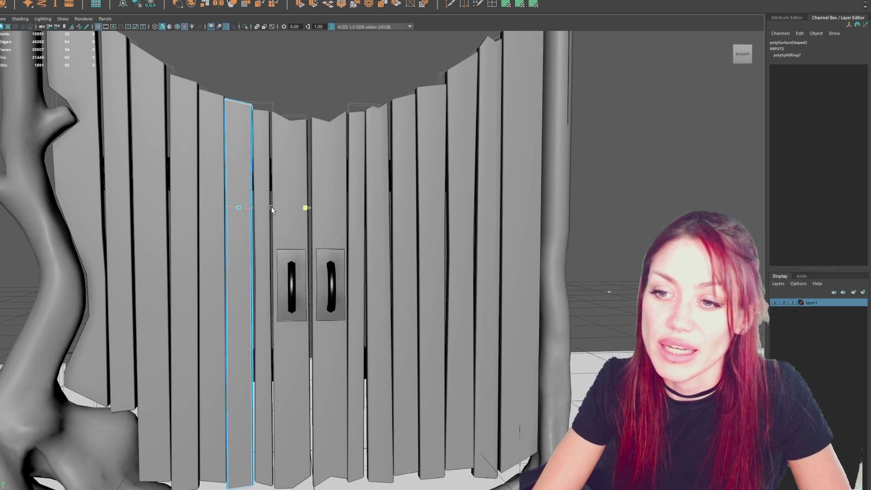
Step: Tilt the adjacent narrow board straight, scale it to 1.021 and lower it slightly
left_click(266, 249)
key("e")
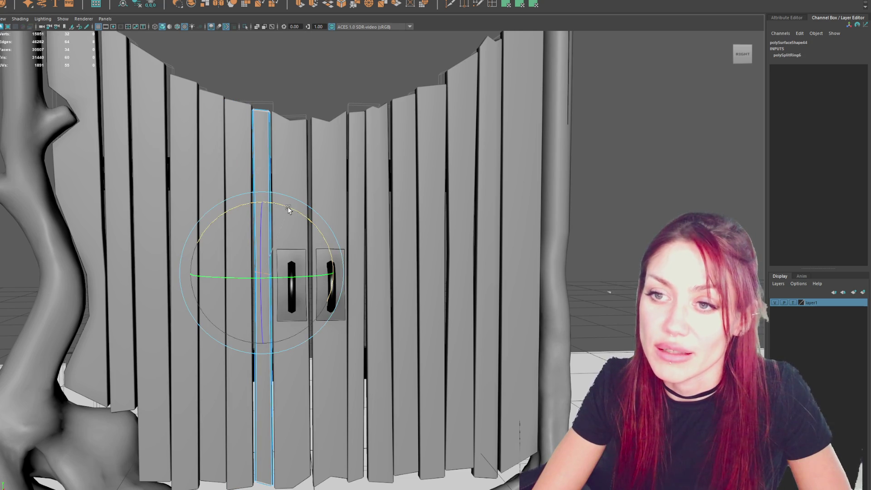
left_click(302, 96)
left_click(270, 150)
left_click_drag(289, 233, 287, 233)
key("r")
left_click_drag(267, 297, 270, 296)
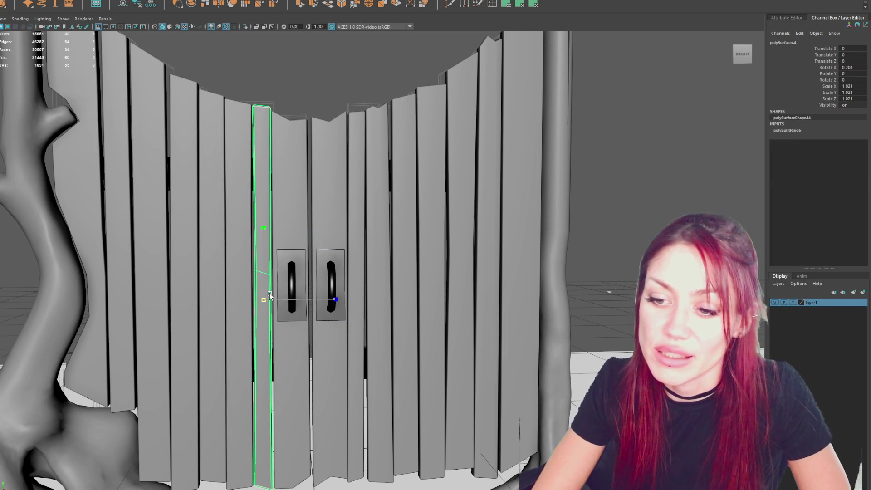
key("w")
left_click_drag(263, 242, 262, 245)
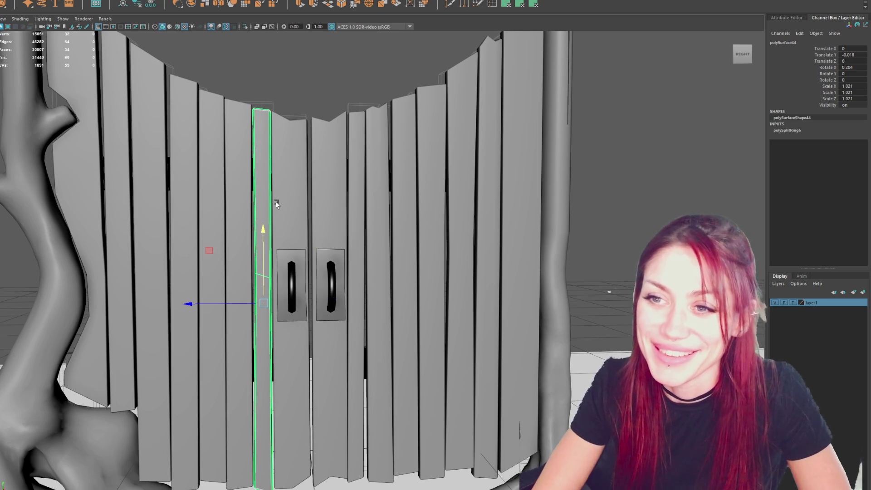
Step: Split the next board left with a vertical edge loop and pull its bottom centre into a shallow V
left_click(212, 133)
left_click(490, 5)
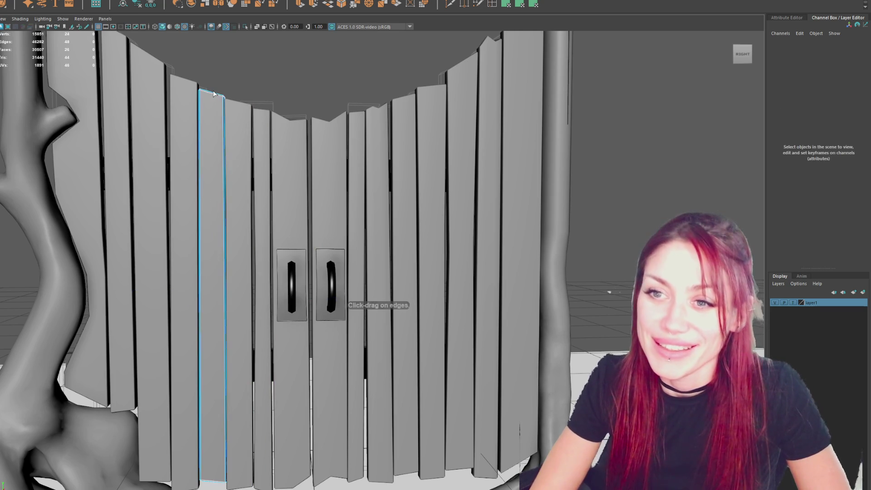
left_click(211, 91)
right_click_drag(247, 57, 220, 53)
left_click_drag(213, 97, 208, 32)
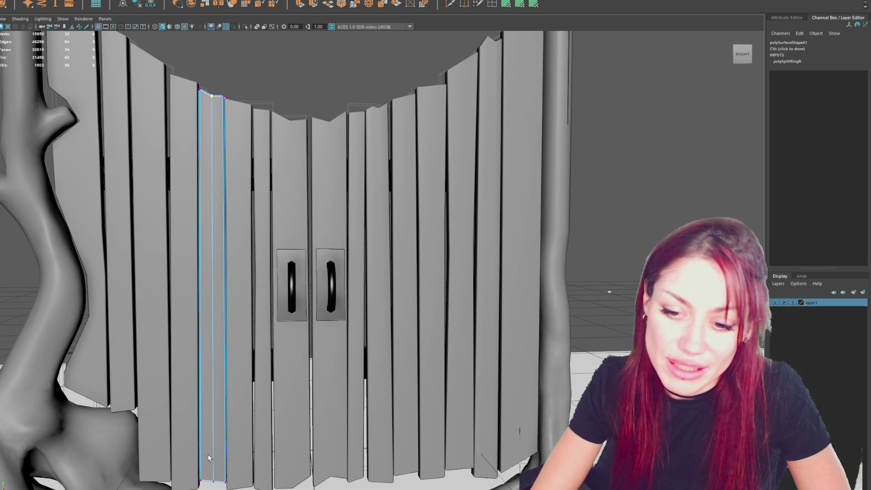
left_click_drag(214, 450, 218, 448)
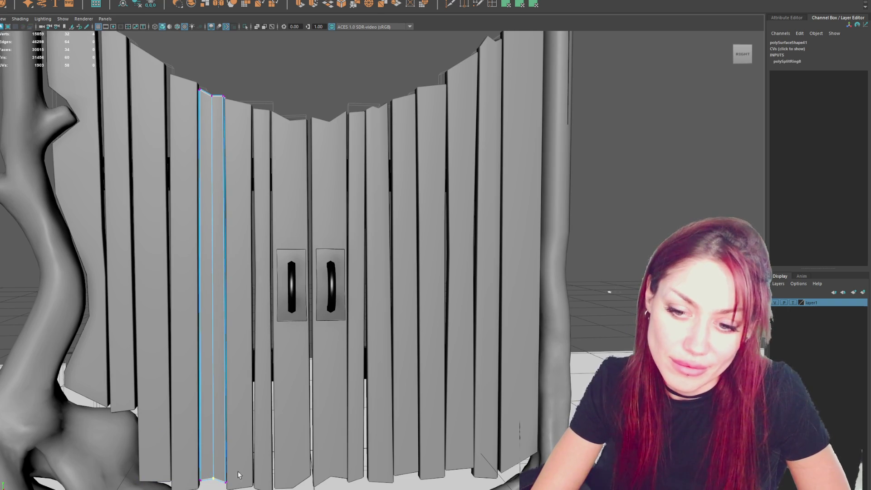
left_click(225, 483)
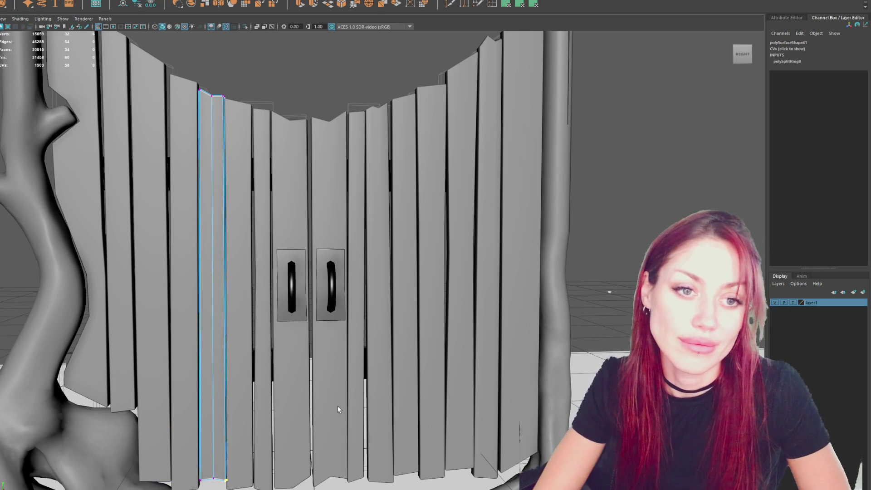
scroll(392, 314, "down", 3)
left_click(624, 130)
left_click_drag(624, 130, 376, 153, "alt")
middle_click_drag(376, 153, 391, 173, "alt")
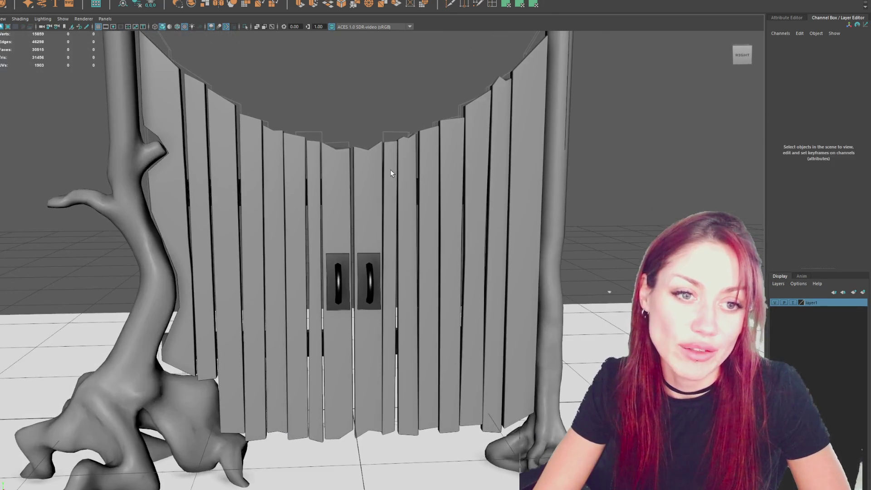
Step: Split the third plank with a vertical edge loop and angle its top vertices
left_click(245, 149)
left_click(492, 4)
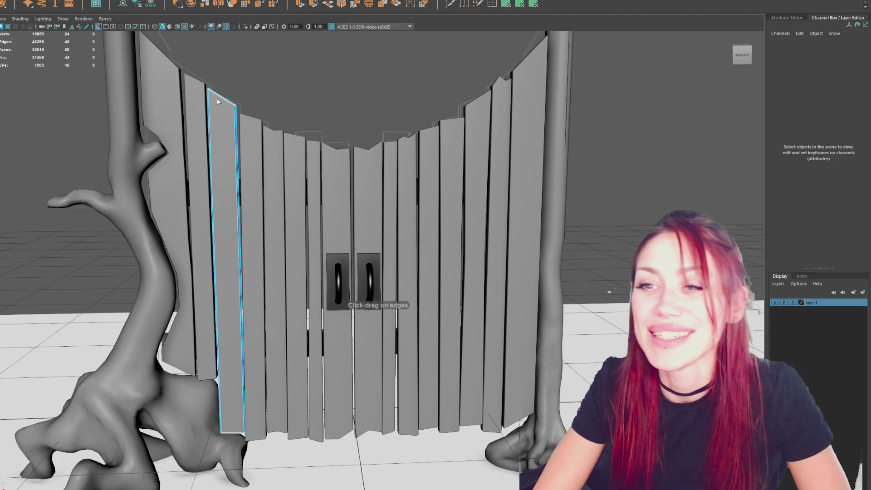
left_click(219, 102)
mouse_move(272, 90)
right_mouse_down()
mouse_move(276, 74)
mouse_move(218, 69)
right_mouse_up()
left_click(205, 81)
left_click(220, 97)
key("e")
mouse_move(195, 82)
left_mouse_down()
mouse_move(246, 91)
mouse_move(246, 120)
left_mouse_up()
key("w")
middle_click_drag(247, 108, 251, 114)
left_click_drag(217, 111, 222, 354)
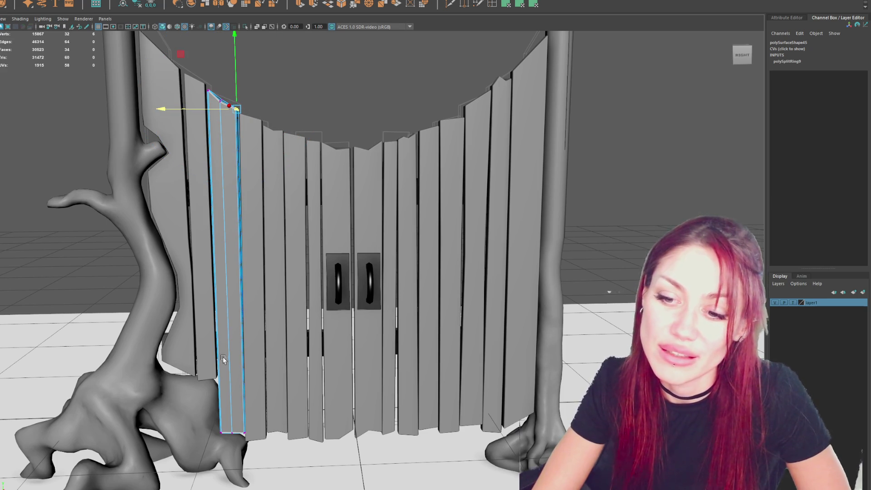
Step: Reshape the third plank's bottom vertices toward its bottom-left corner
left_click_drag(261, 416, 216, 455)
key("q")
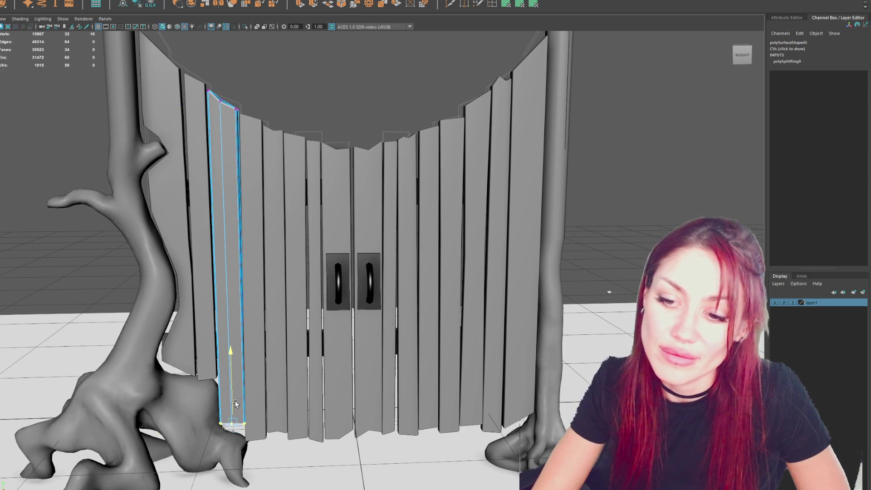
left_click_drag(230, 414, 229, 414, "alt")
key("w")
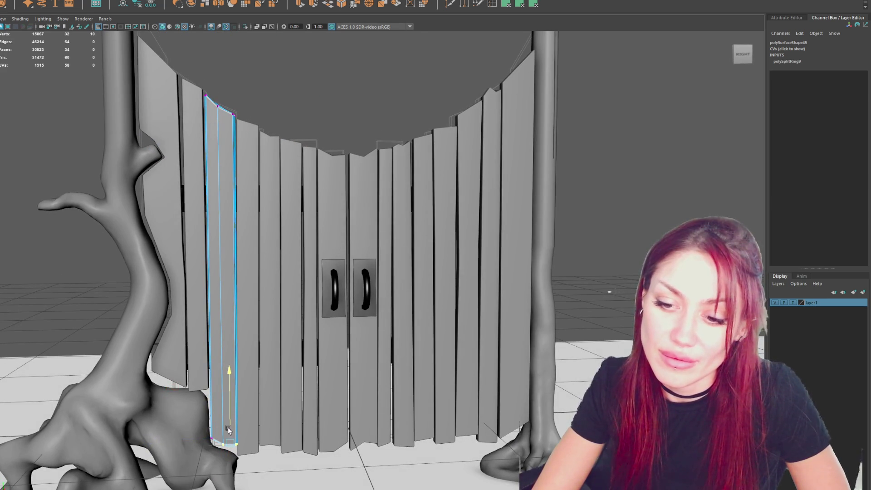
left_click_drag(220, 428, 207, 445)
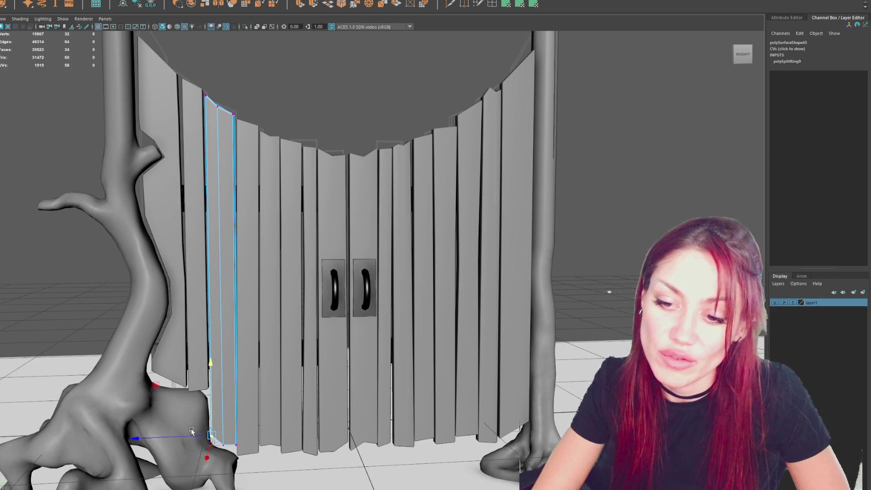
Step: Split the second plank from the left with a vertical edge loop
left_click(196, 204)
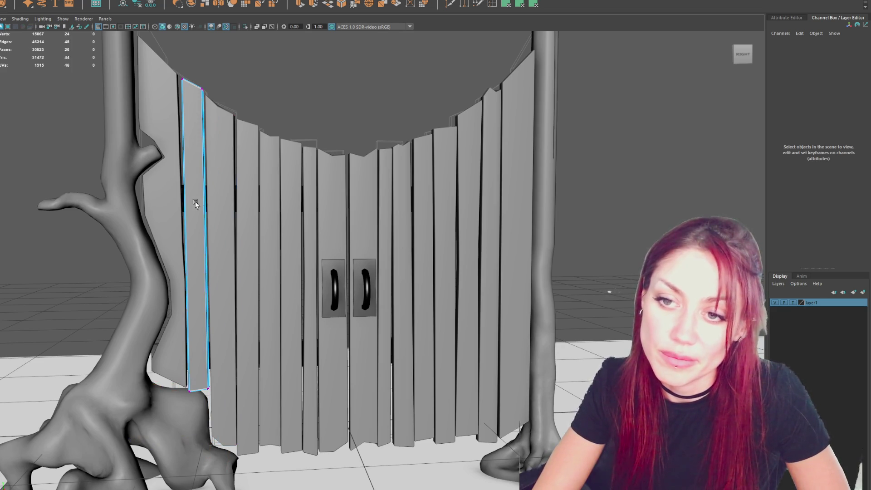
right_click_drag(222, 109, 184, 110)
left_click(182, 80)
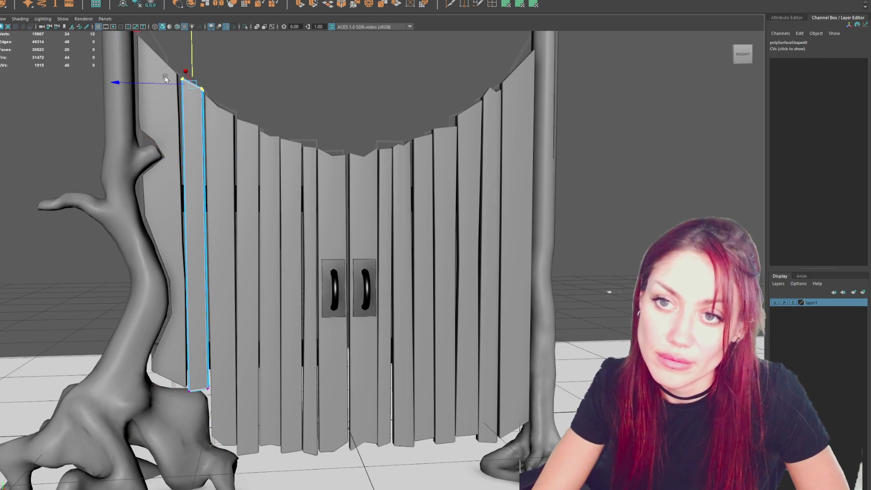
right_click(262, 75)
left_click(213, 73)
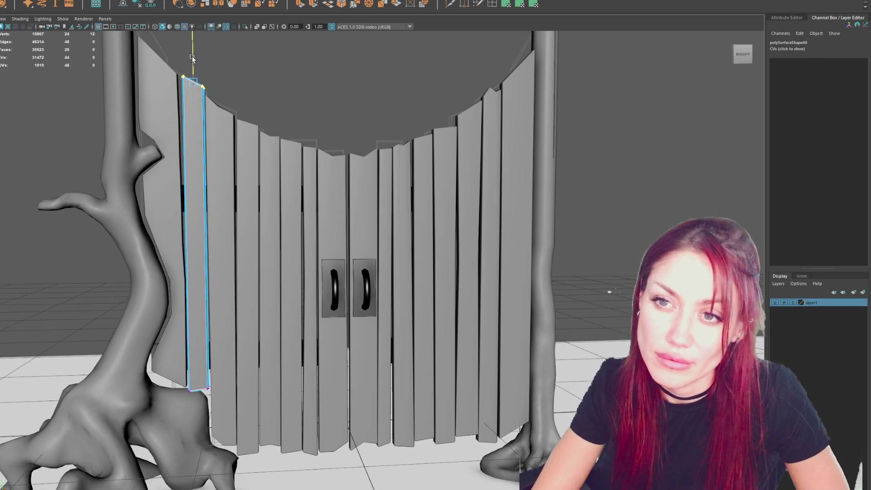
left_click(191, 83)
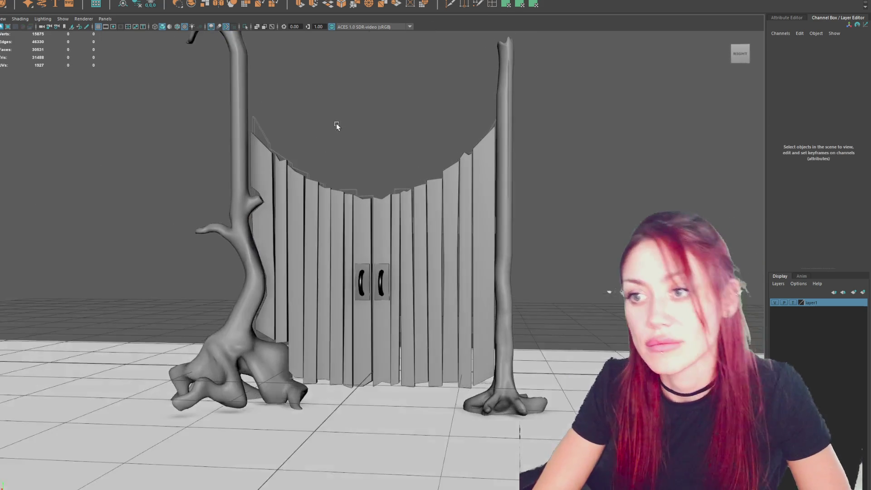
Step: Select the top vertices of a plank on the gate's right side
left_click(447, 226)
right_click_drag(399, 127, 409, 145)
left_click(451, 161)
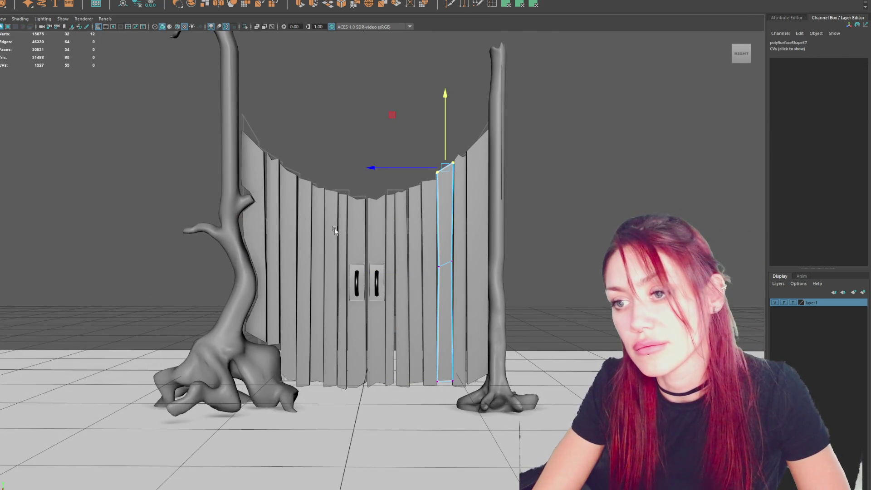
Step: Tilt the plank beside the left door slightly, then select a neighbouring plank's top vertices
left_click(327, 122)
scroll(449, 173, "down", 3)
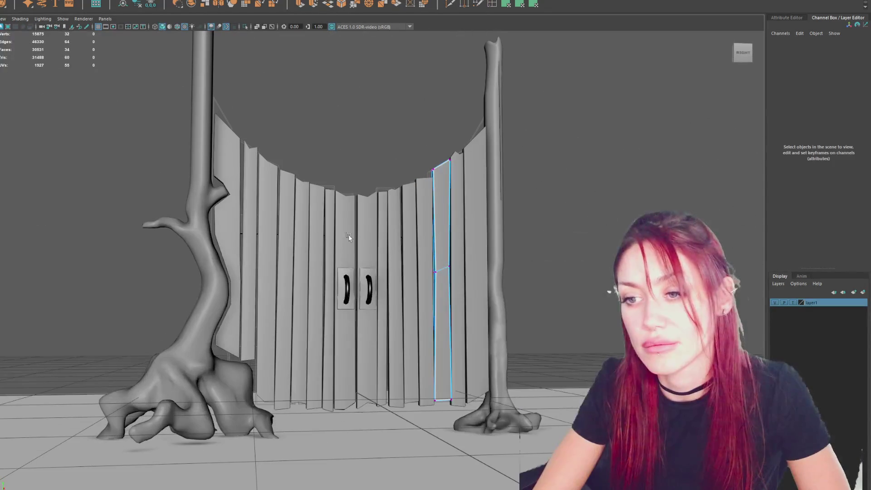
left_click(349, 245)
key("e")
left_click_drag(354, 243, 352, 230)
key("w")
key("ctrl+z")
key("ctrl+z")
Step: Slide the neighbouring plank left along X into the gap beside the door
key("ctrl+z")
key("ctrl+z")
key("ctrl+z")
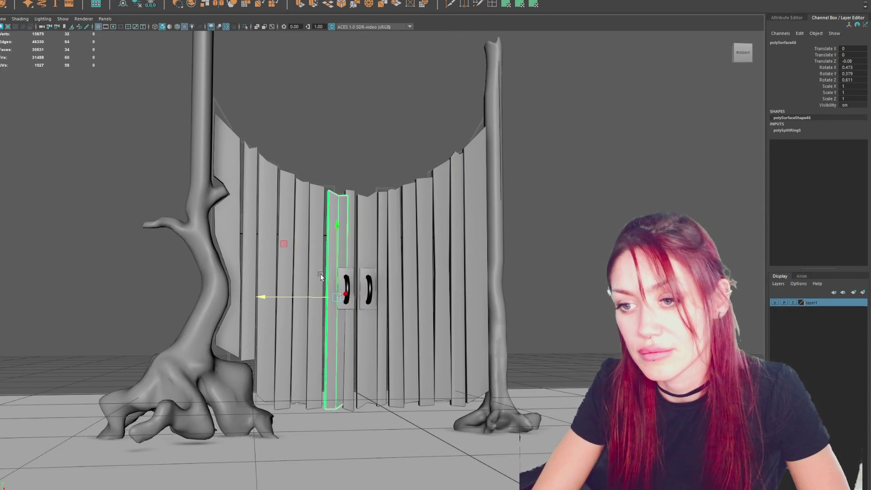
left_click(350, 213)
key("F9")
mouse_move(355, 117)
left_mouse_down()
mouse_move(356, 159)
mouse_move(324, 236)
left_mouse_up()
key("ctrl+z")
key("ctrl+z")
key("ctrl+z")
key("F9")
left_click_drag(323, 145, 358, 204)
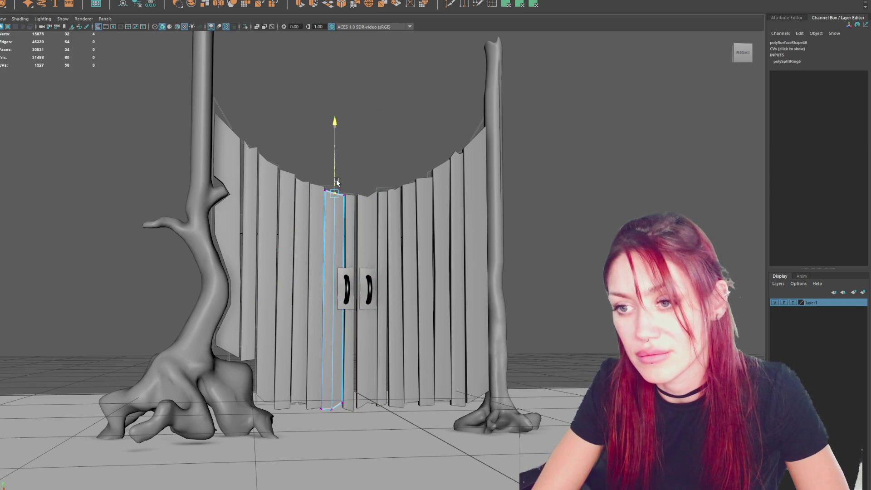
key("F8")
left_click_drag(398, 136, 309, 213, "alt")
left_click(323, 213)
left_click_drag(291, 292, 271, 293)
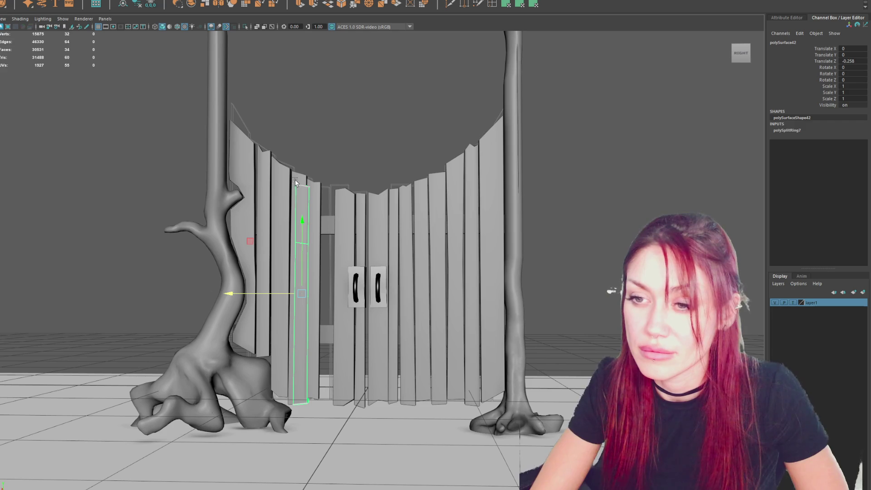
left_click(270, 294)
left_click_drag(291, 282, 285, 287)
Step: Adjust the plank's top and bottom vertices and nudge the plank left of the door slightly left
key("F8")
left_click_drag(350, 129, 314, 196)
left_click_drag(308, 162, 333, 220)
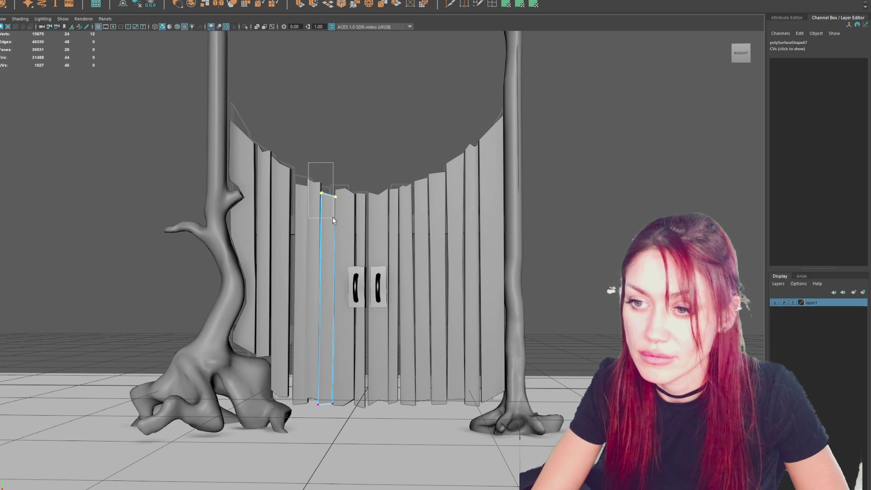
left_click_drag(328, 421, 327, 422)
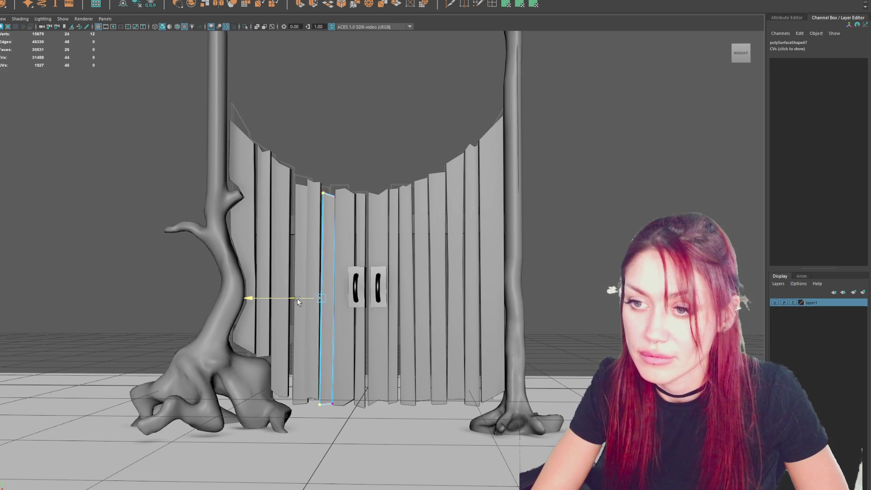
left_click(344, 171)
left_click_drag(344, 170, 385, 189, "alt")
left_click(316, 263)
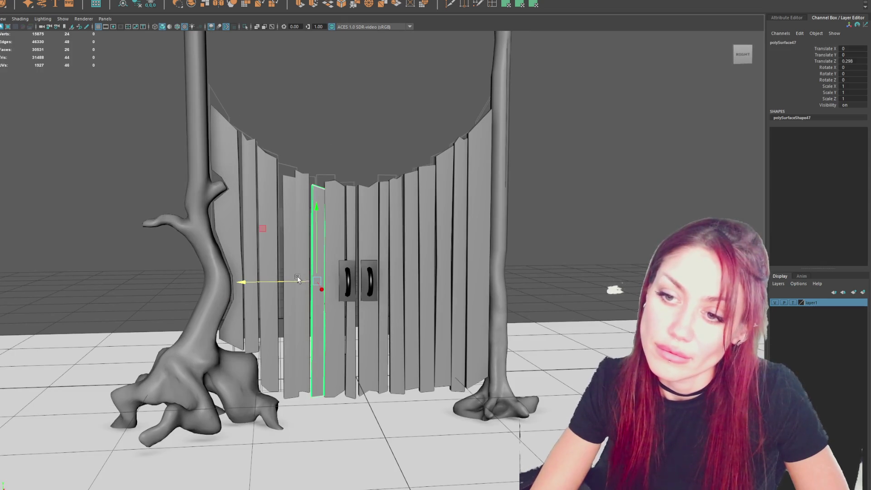
key("q")
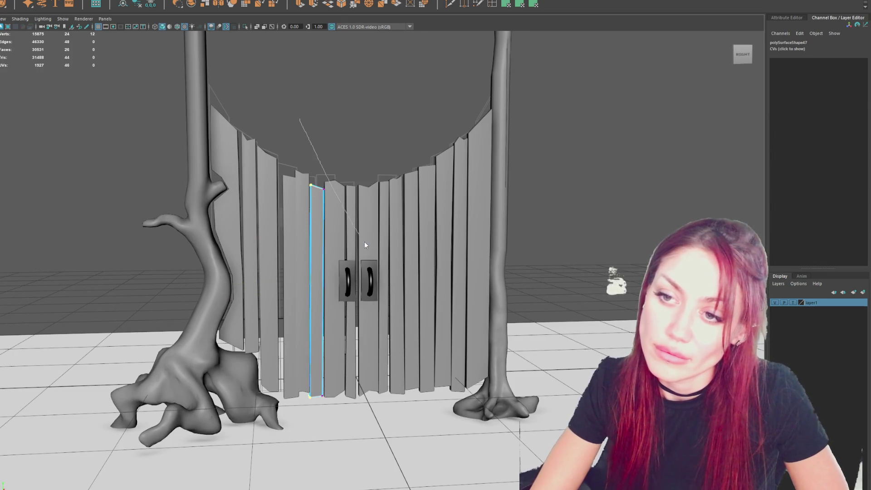
key("w")
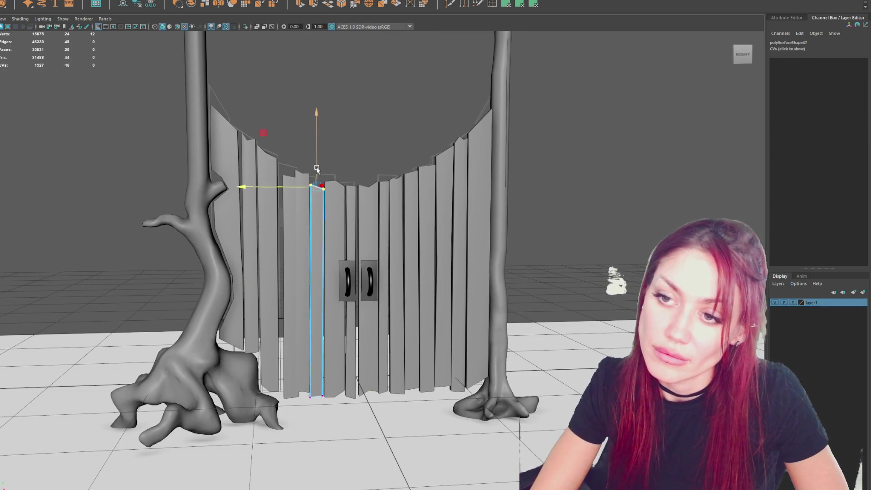
left_click(285, 200)
left_click_drag(254, 288, 249, 289)
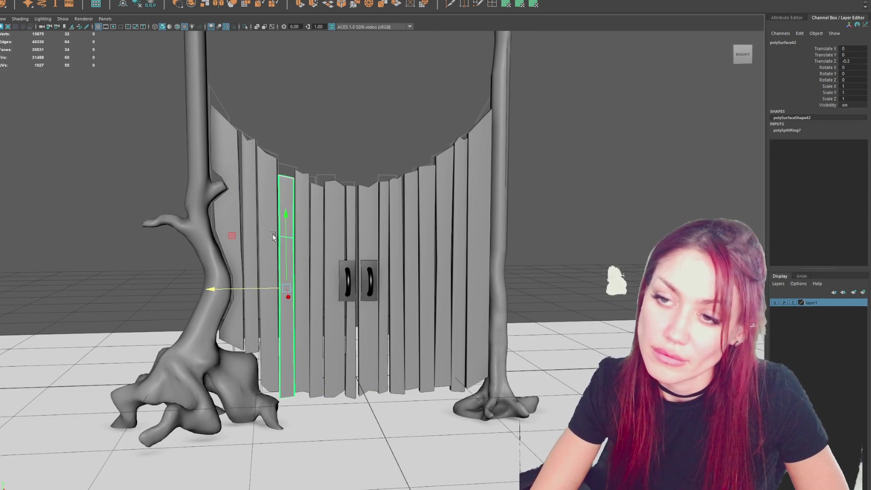
Step: Select vertices at the tops of the right-side planks
left_click(417, 154)
right_click_drag(417, 125, 389, 117)
key("F8")
left_click(427, 179)
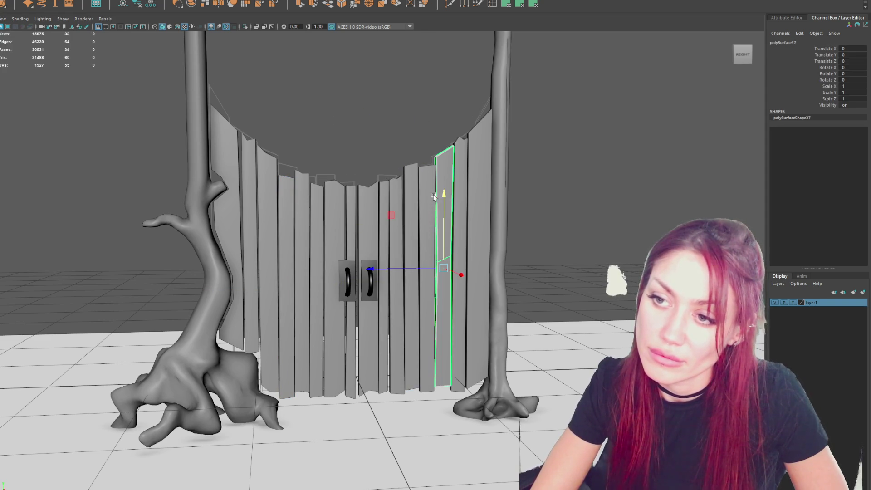
left_click(415, 151)
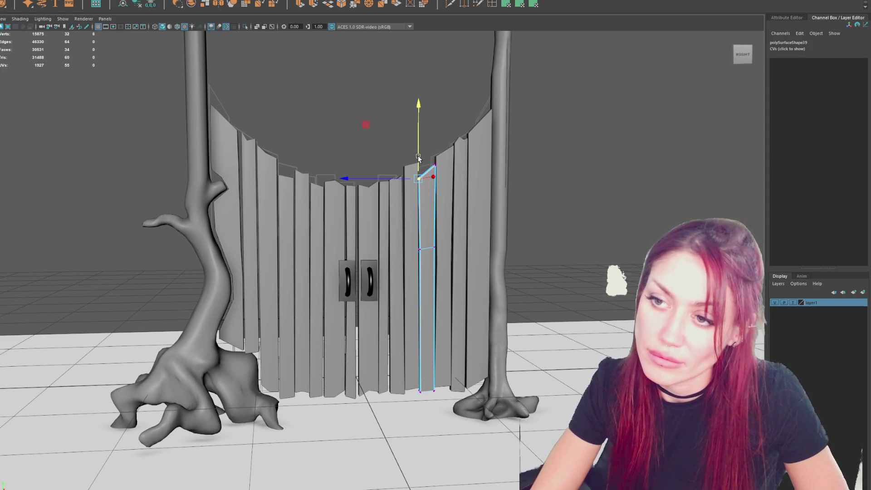
left_click(352, 111)
scroll(352, 111, "down", 5)
left_click(388, 182)
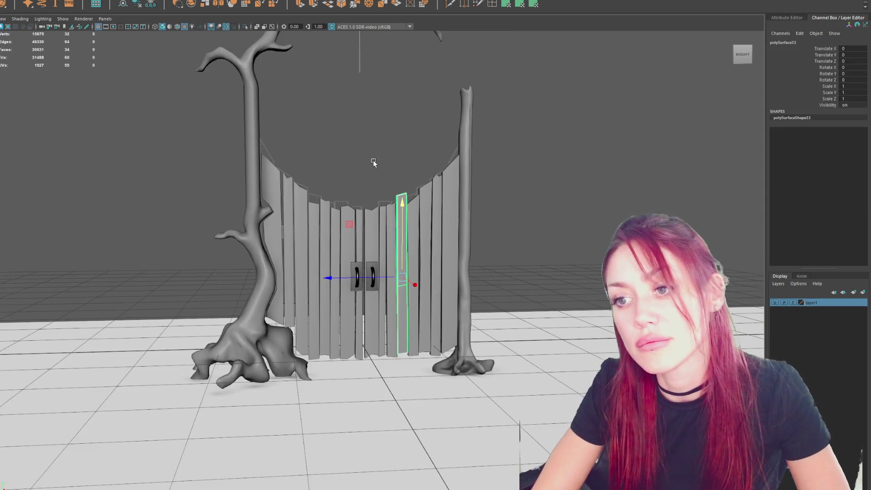
left_click(393, 191)
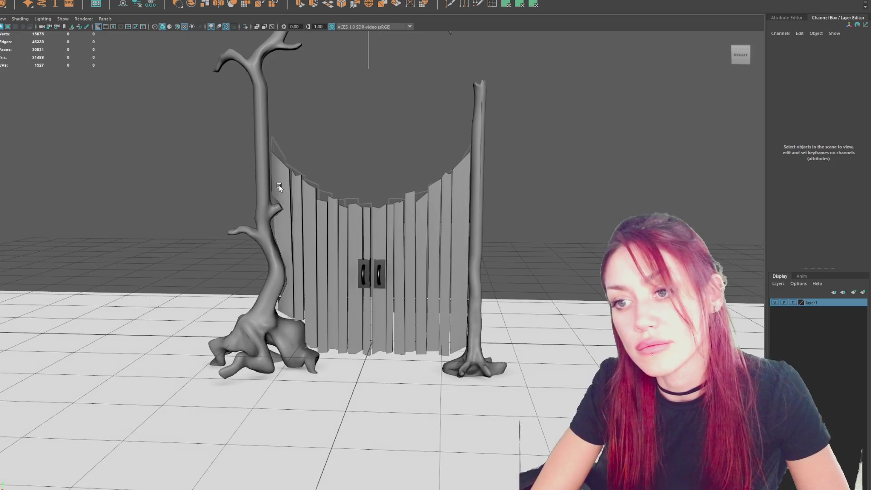
Step: Edit the top vertices of the left-edge and right-edge planks to follow the trunks
right_click_drag(279, 187, 279, 131)
left_click(288, 157)
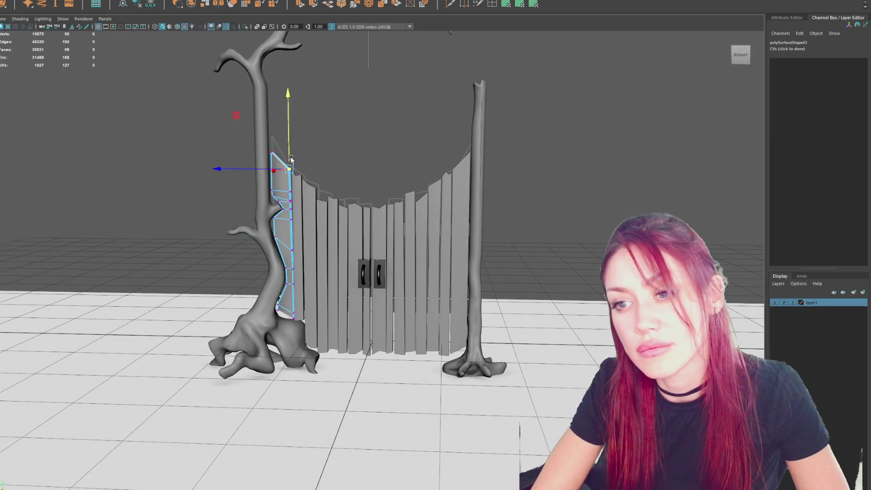
left_click(337, 131)
mouse_move(372, 132)
left_mouse_down("alt")
mouse_move(355, 132)
mouse_move(374, 134)
left_mouse_up("alt")
right_click_drag(435, 114, 397, 115)
left_click_drag(440, 163, 460, 179)
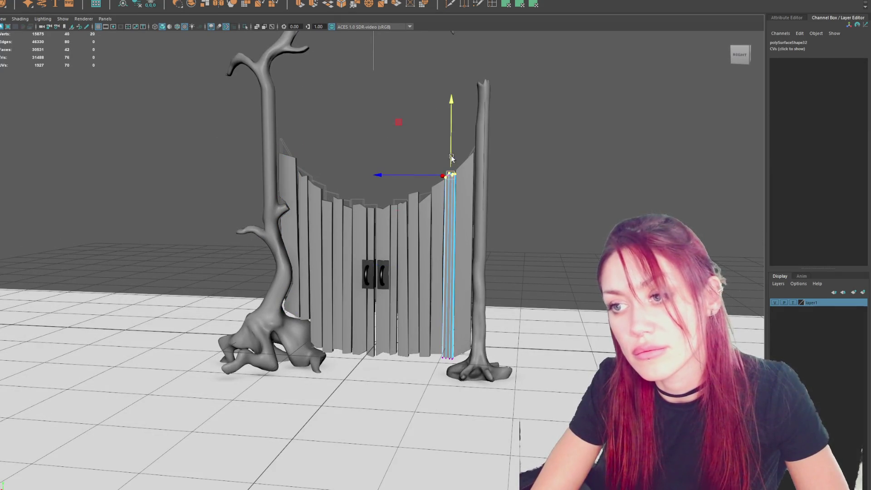
right_click(351, 127)
right_click_drag(352, 129, 389, 116)
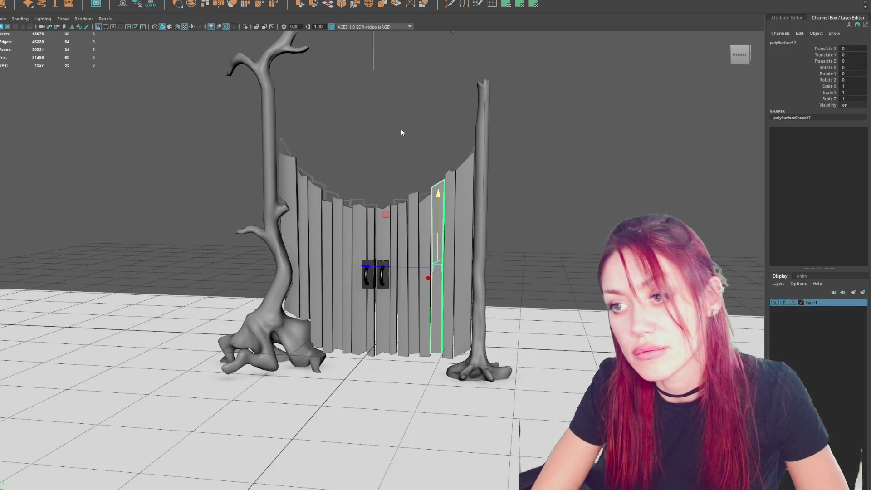
Step: Put the left-edge plank into vertex editing, then orbit around to the gate's back
right_click(334, 132)
left_click_drag(431, 121, 408, 122, "alt")
left_click(281, 236)
right_click_drag(340, 134, 303, 133)
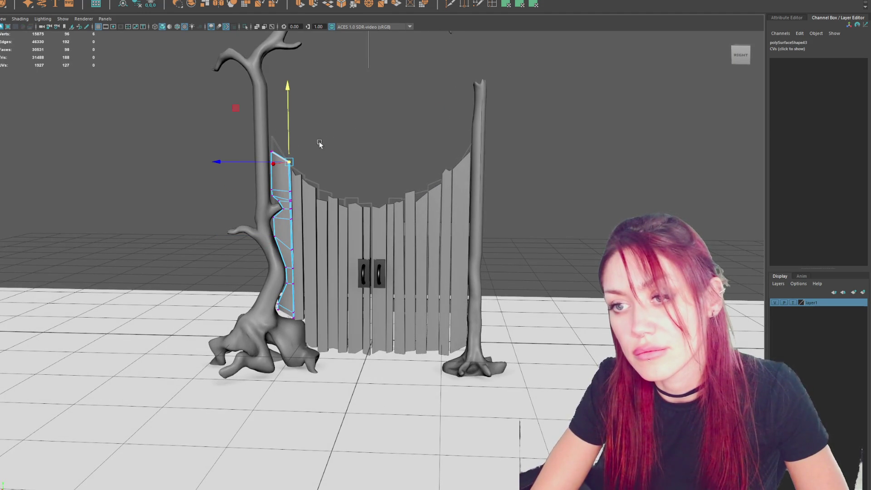
left_click(389, 119)
mouse_move(389, 119)
left_mouse_down("alt")
mouse_move(165, 154)
mouse_move(139, 143)
left_mouse_up("alt")
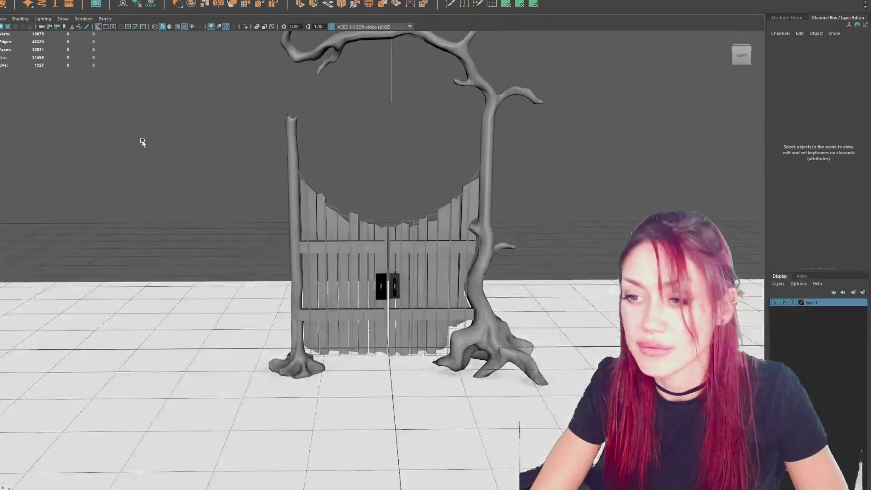
Step: Shift-select the upper and lower crossbars on both doors, then deselect and snap to the Right view
scroll(134, 140, "up", 5)
left_click(325, 220)
left_click(439, 231)
left_click(415, 336)
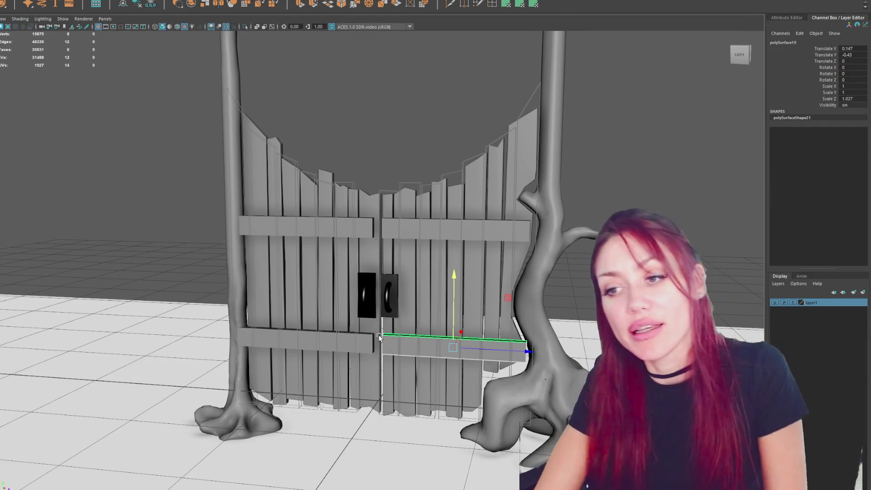
left_click(412, 226, "shift")
left_click(317, 226, "shift")
left_click(331, 347, "shift")
left_click_drag(331, 351, 436, 328, "alt")
left_click(429, 333, "shift")
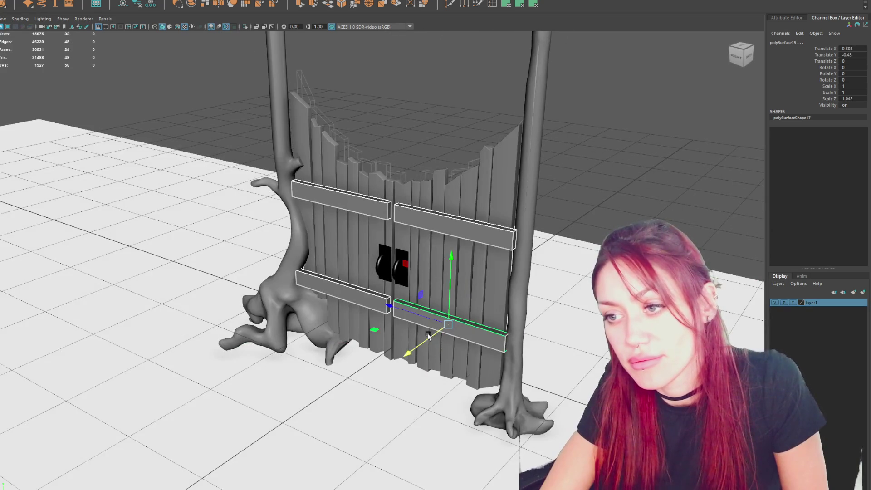
left_click(590, 191)
left_click(741, 54)
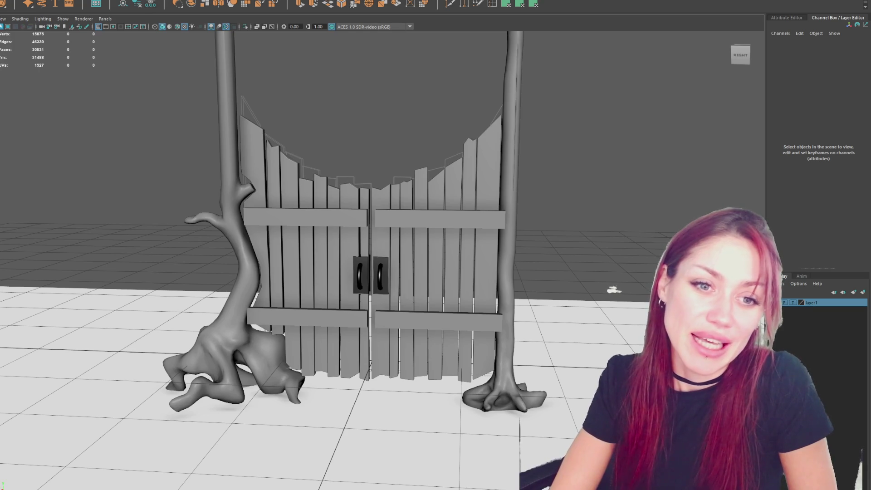
Step: Lower the two upper crossbars slightly in Y
left_click(319, 221)
scroll(319, 220, "up", 3)
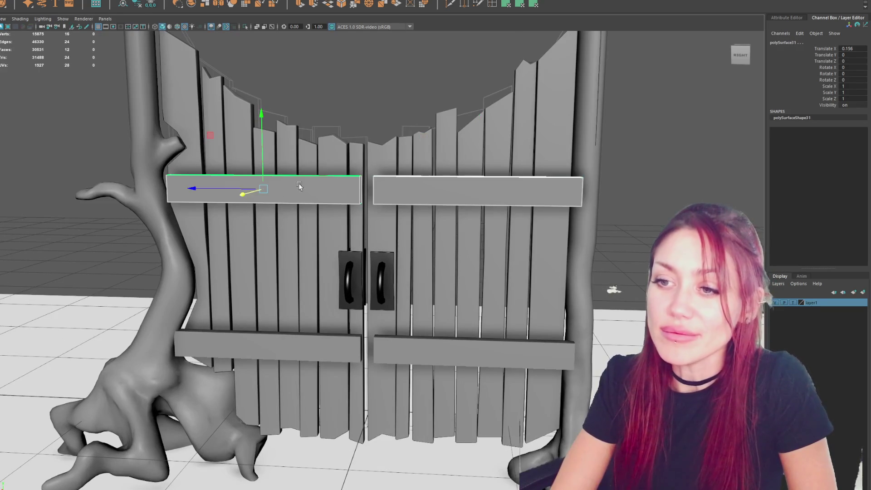
mouse_move(264, 146)
left_mouse_down()
mouse_move(268, 172)
mouse_move(275, 168)
left_mouse_up()
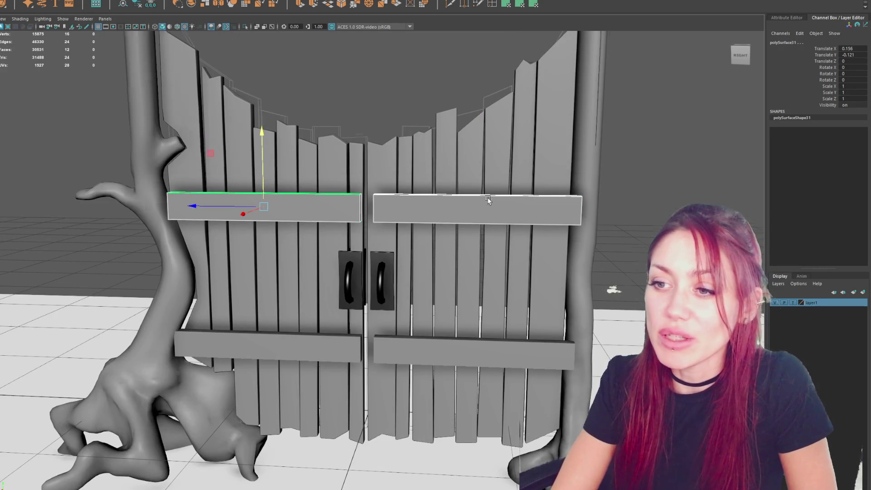
scroll(489, 213, "down", 3)
Step: Select the upper-right crossbar and inspect its UV layout in the UV Editor
left_click(495, 199)
scroll(309, 82, "up", 3)
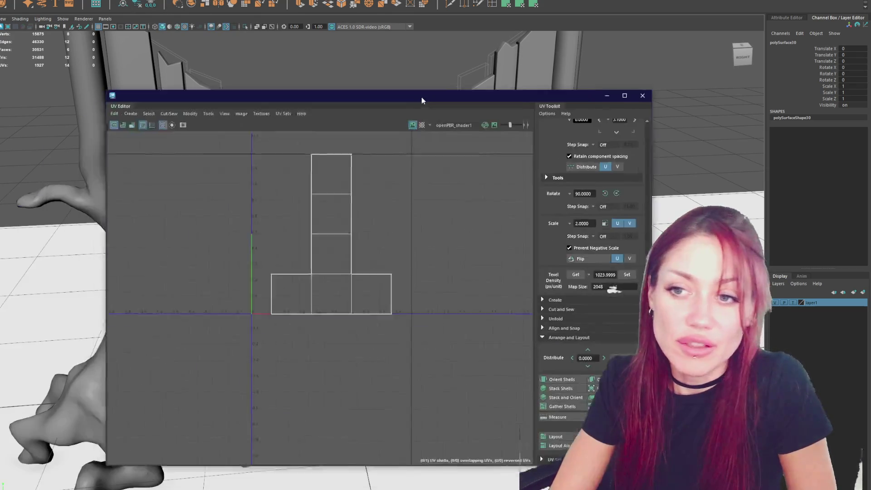
mouse_move(422, 98)
left_mouse_down()
mouse_move(401, 56)
mouse_move(394, 136)
left_mouse_up()
scroll(371, 221, "down", 2)
middle_click_drag(347, 210, 355, 235, "alt")
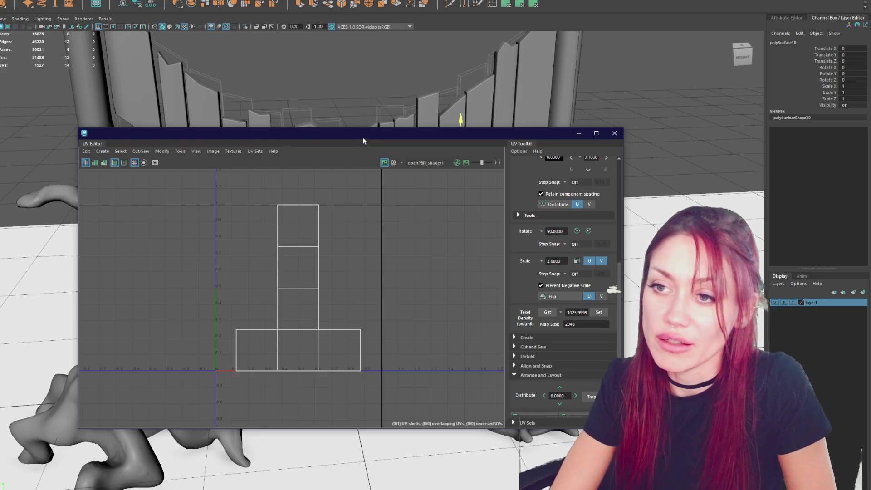
left_click_drag(363, 138, 453, 76)
Step: Slide the upper-right crossbar sideways along Z and scale it slightly shorter
right_click_drag(424, 186, 460, 128)
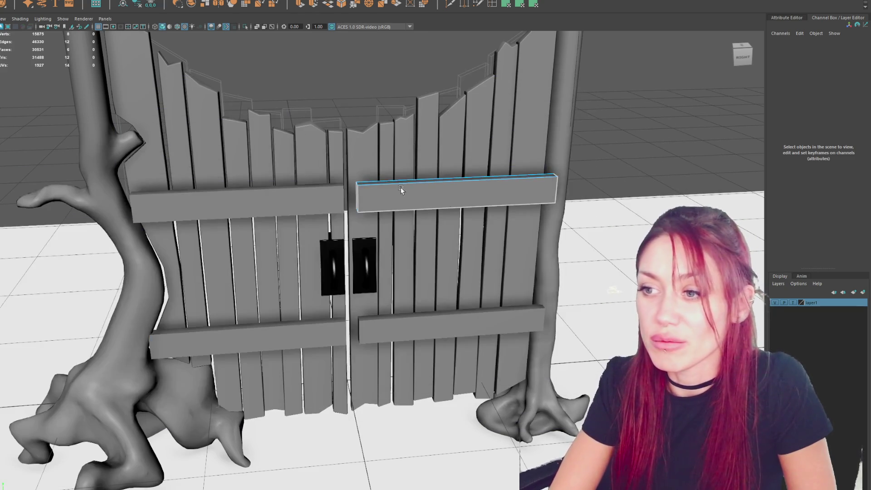
mouse_move(401, 186)
left_mouse_down("alt")
mouse_move(478, 202)
mouse_move(491, 219)
left_mouse_up("alt")
key("F8")
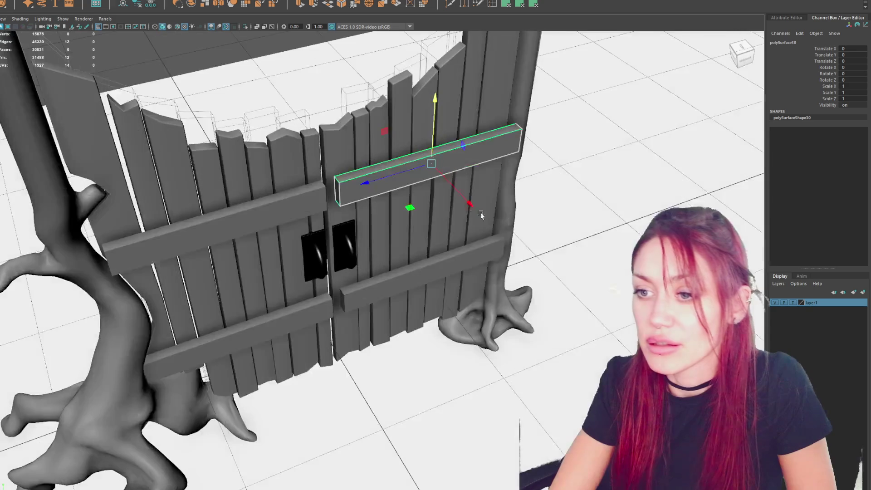
mouse_move(408, 169)
left_mouse_down()
mouse_move(396, 172)
mouse_move(408, 227)
mouse_move(349, 181)
mouse_move(407, 189)
mouse_move(390, 273)
mouse_move(426, 257)
left_mouse_up()
key("r")
scroll(427, 257, "down", 5)
mouse_move(540, 220)
left_mouse_down("alt")
mouse_move(422, 309)
mouse_move(505, 272)
left_mouse_up("alt")
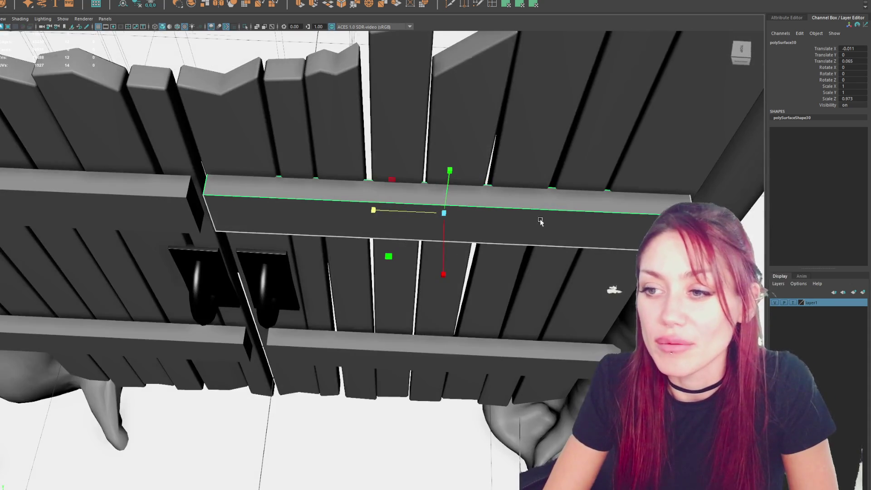
Step: Bevel the upper-right crossbar's edges with a fraction of 0.5
left_click(365, 4)
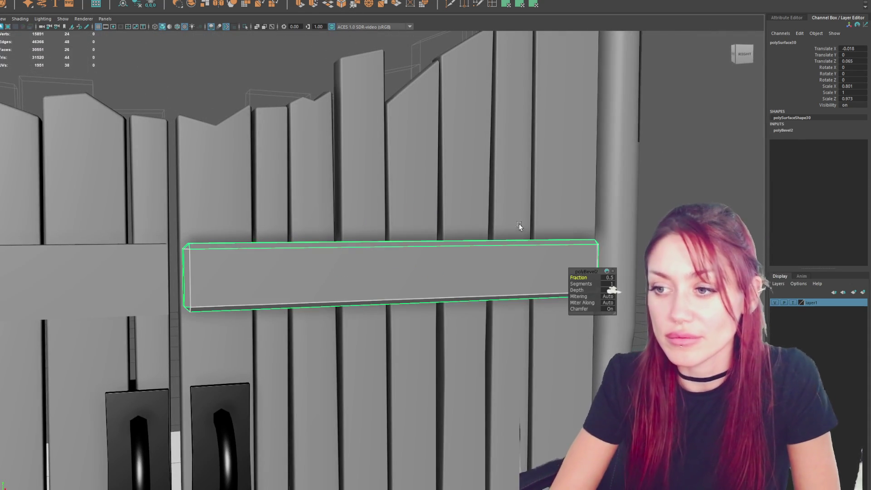
mouse_move(518, 227)
left_mouse_down("alt")
mouse_move(480, 258)
mouse_move(528, 256)
left_mouse_up("alt")
scroll(566, 268, "up", 2)
left_click(608, 277)
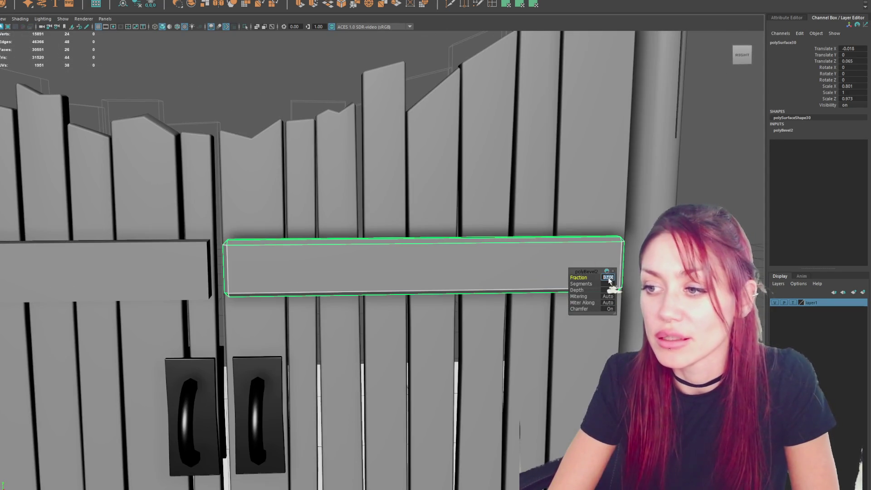
type("0.6")
key("Return")
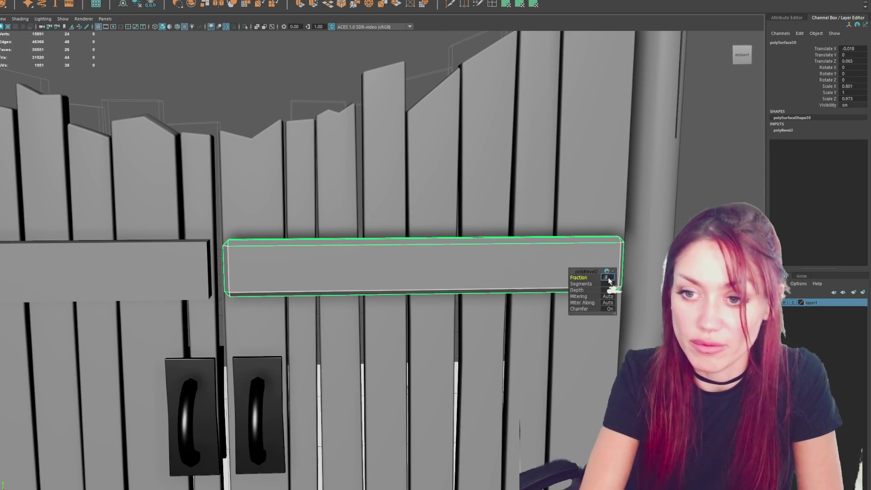
type("0.5")
Step: Freeze the crossbar's transforms, delete its history and soften its edges
scroll(594, 219, "down", 3)
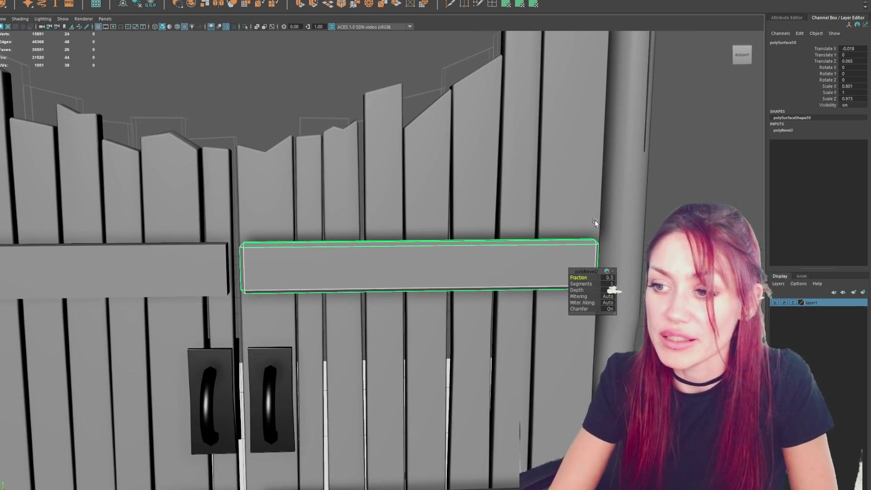
key("alt+shift+d")
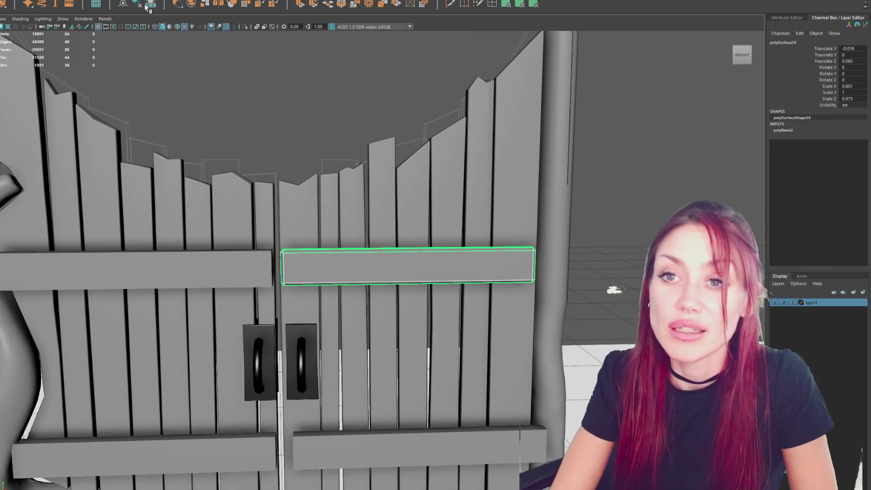
mouse_move(548, 117)
right_mouse_down("shift")
mouse_move(673, 113)
mouse_move(696, 103)
right_mouse_up("shift")
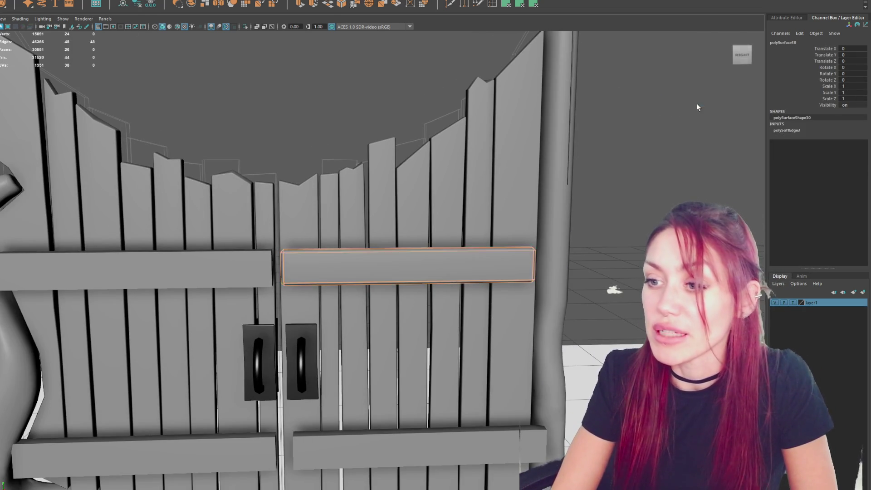
Step: Insert an edge loop through the middle of the upper-right crossbar
left_click(440, 274)
scroll(440, 275, "up", 2)
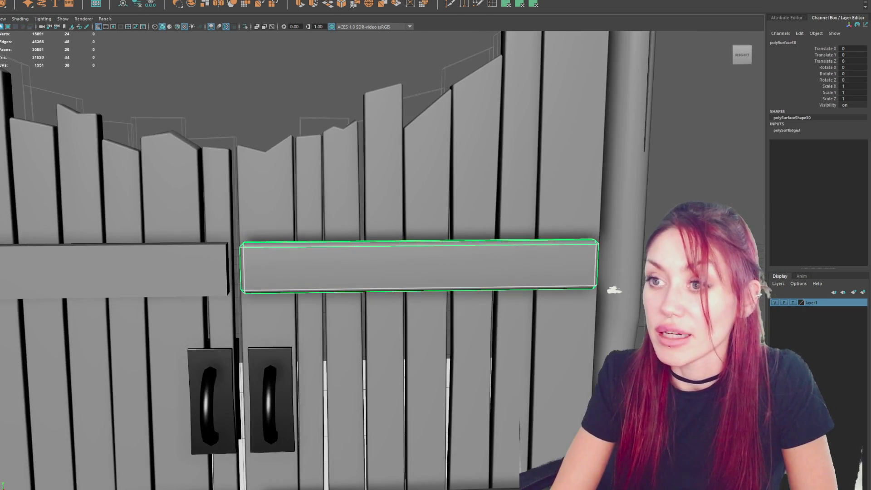
left_click(413, 243)
key("ctrl+F9")
key("w")
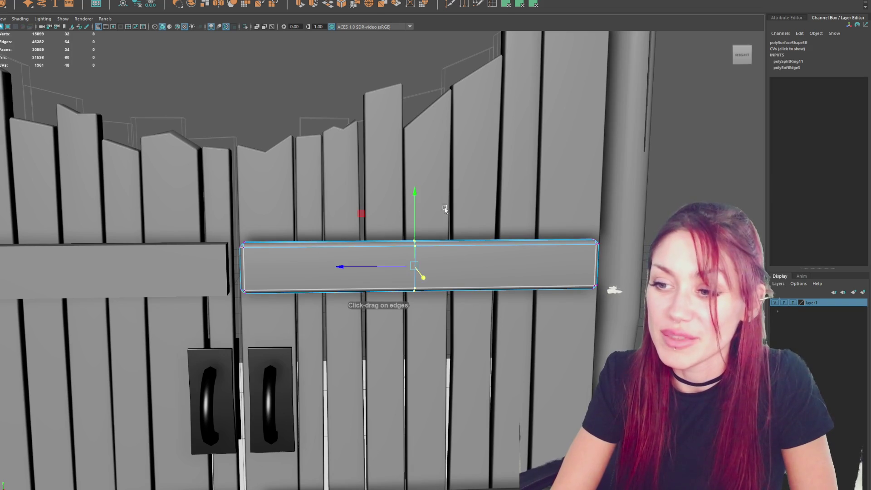
Step: Select the crossbar's left-end vertices and slant that end
left_click_drag(274, 213, 236, 299)
key("e")
key("w")
left_click_drag(216, 268, 222, 267)
Step: Select the crossbar's right-end vertices, returning to the crossbar after picking a plank
left_click_drag(576, 217, 617, 304)
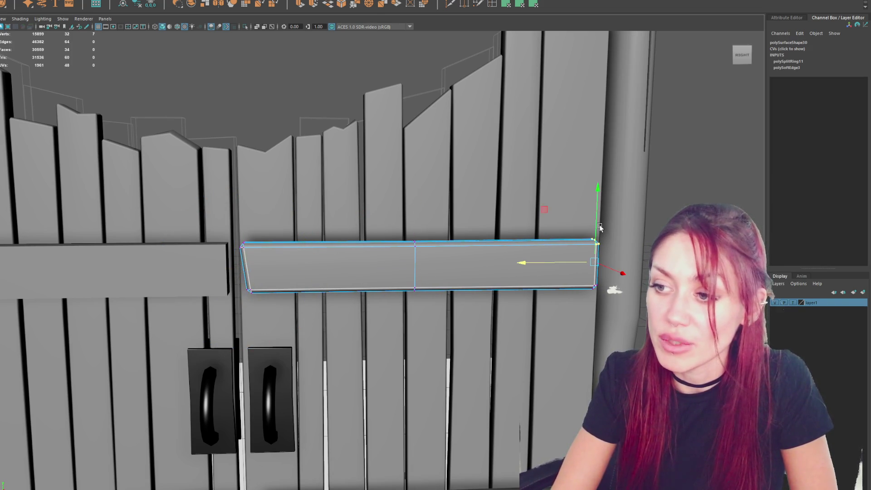
middle_click_drag(599, 227, 582, 295, "alt")
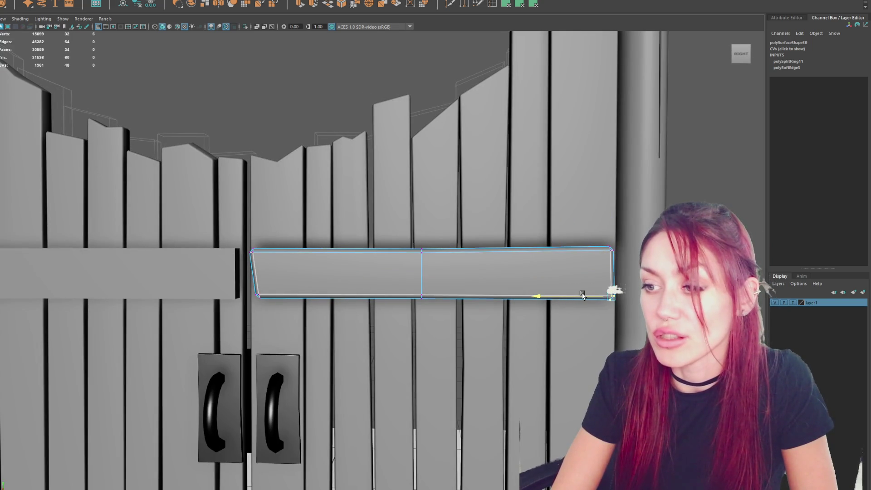
scroll(613, 292, "down", 3)
left_click(647, 175)
left_click(451, 270)
left_click(679, 214)
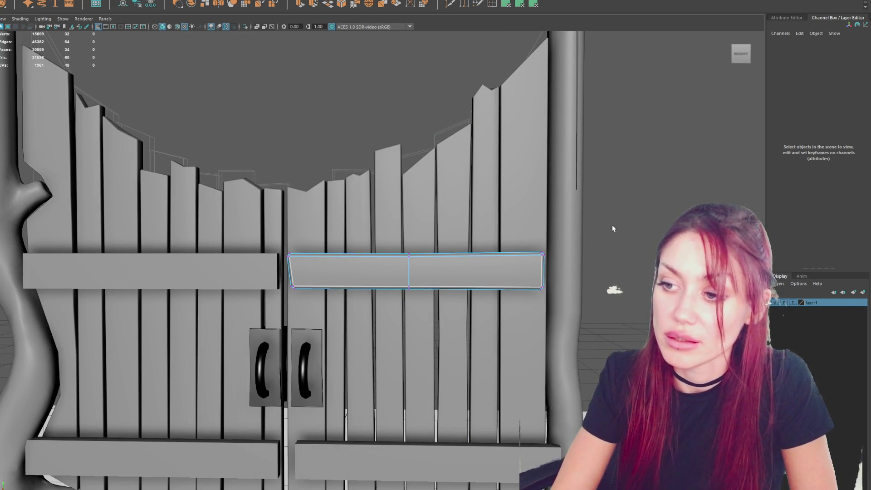
Step: Pick the crossbar's right-end, middle and corner vertices and shrink the soft-selection falloff radius
left_click_drag(589, 222, 533, 274)
left_click_drag(385, 271, 433, 238)
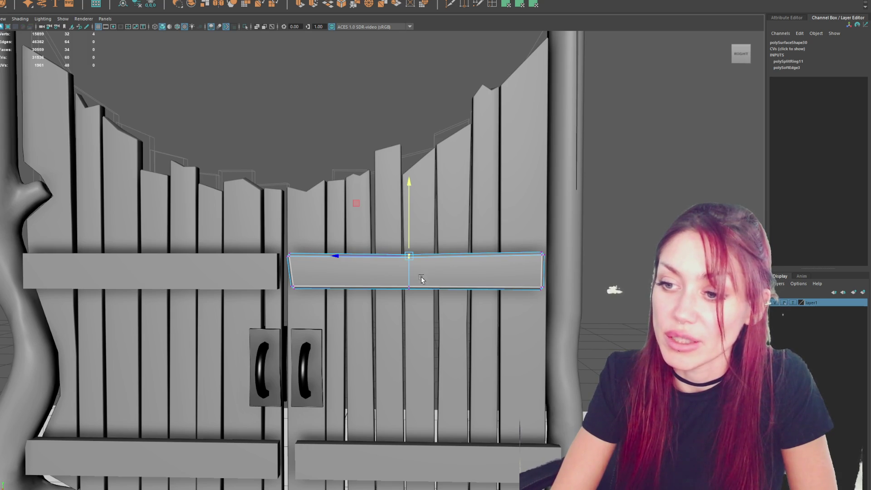
left_click(409, 286)
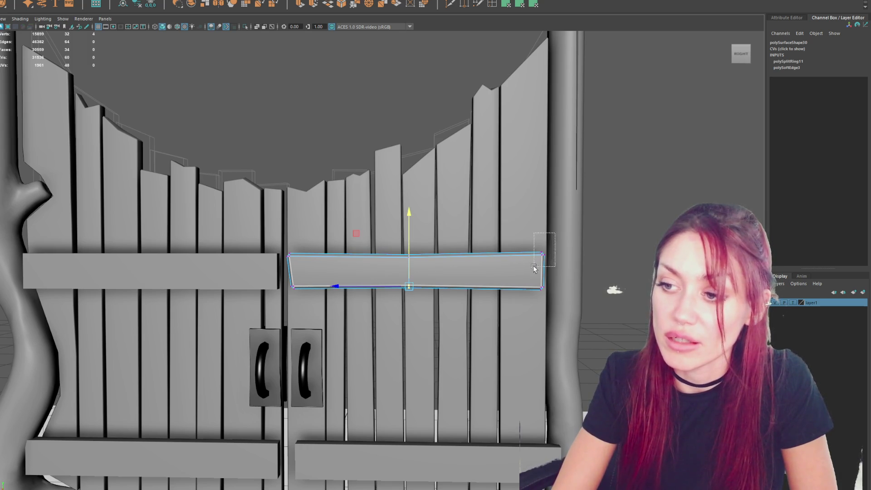
left_click_drag(534, 268, 546, 235)
left_click(546, 236)
mouse_move(614, 261)
left_mouse_down()
mouse_move(537, 210)
mouse_move(544, 222)
left_mouse_up()
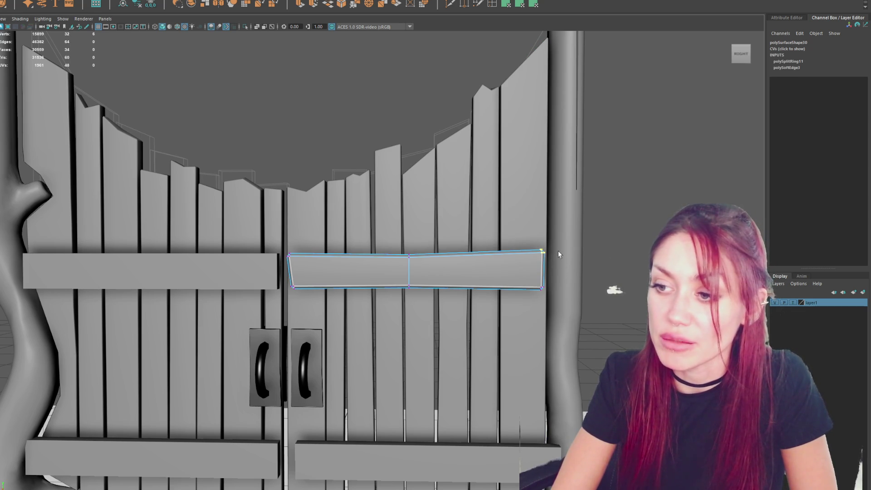
mouse_move(544, 266)
left_mouse_down()
mouse_move(530, 246)
mouse_move(524, 255)
left_mouse_up()
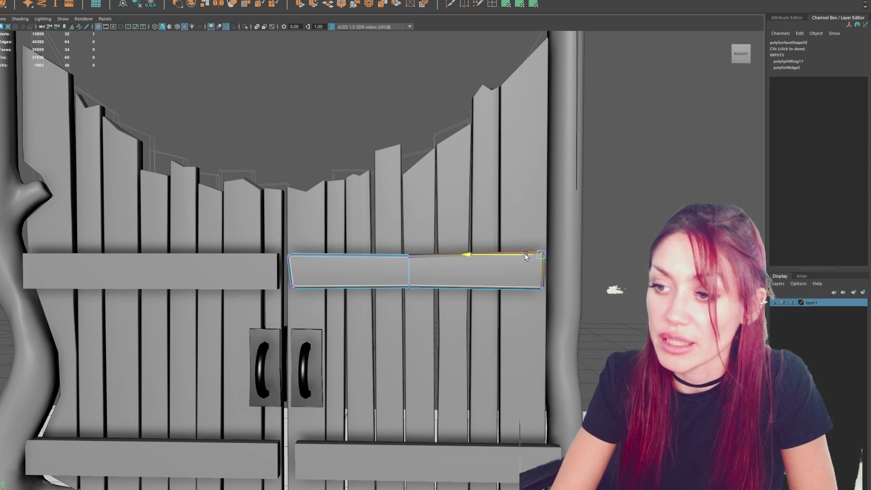
left_click(527, 289)
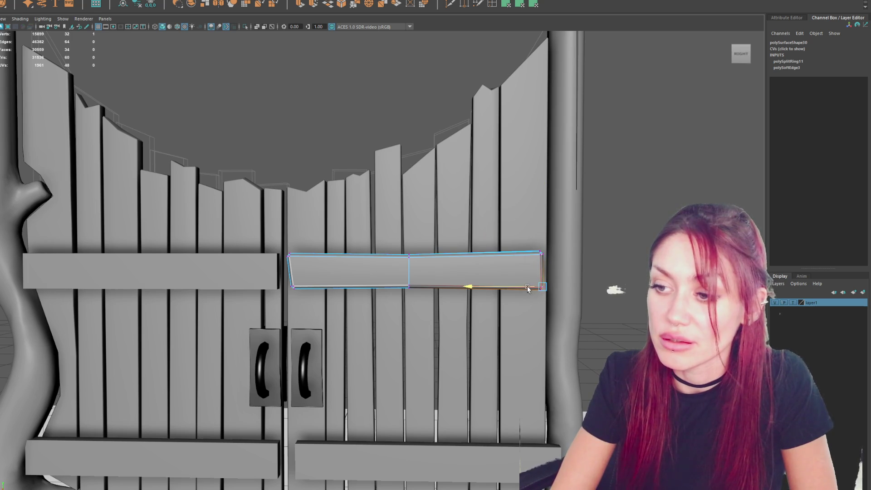
Step: Nudge the crossbar's top-left vertex slightly right for a hand-cut shape
right_click_drag(320, 150, 305, 171)
left_click(291, 258)
right_click_drag(291, 258, 274, 244)
left_click(288, 258)
left_click_drag(259, 257, 262, 258)
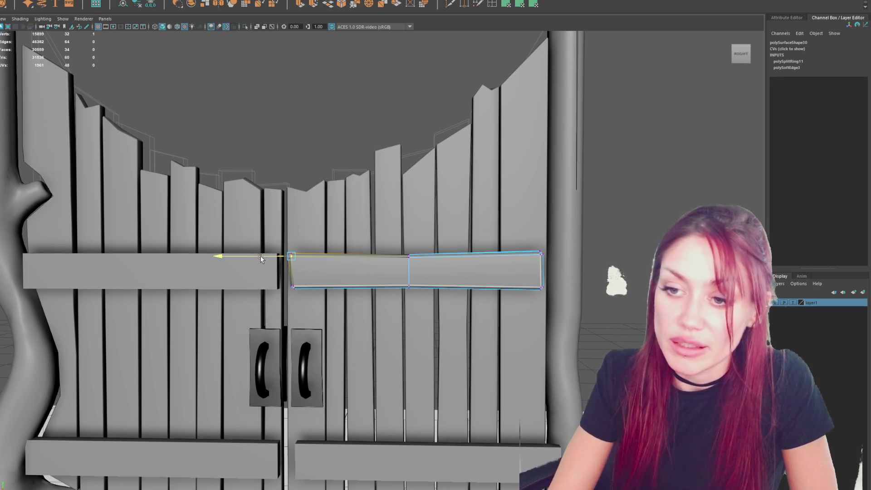
left_click(292, 287)
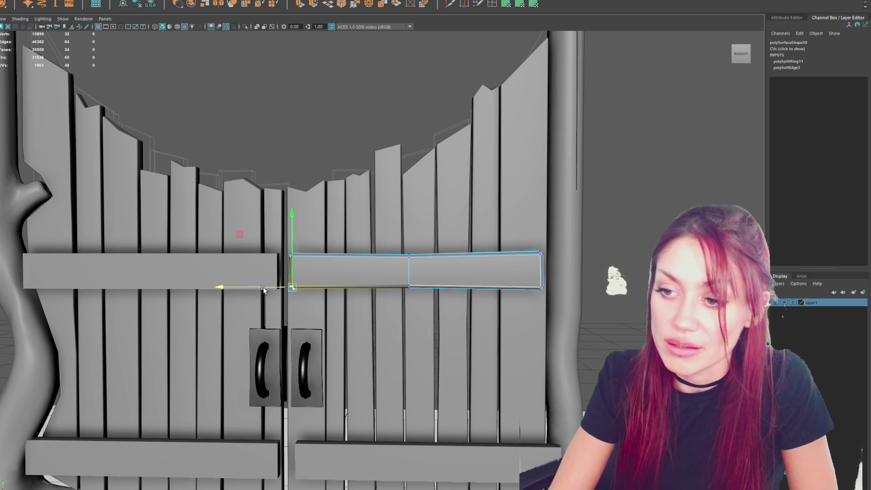
left_click(405, 271)
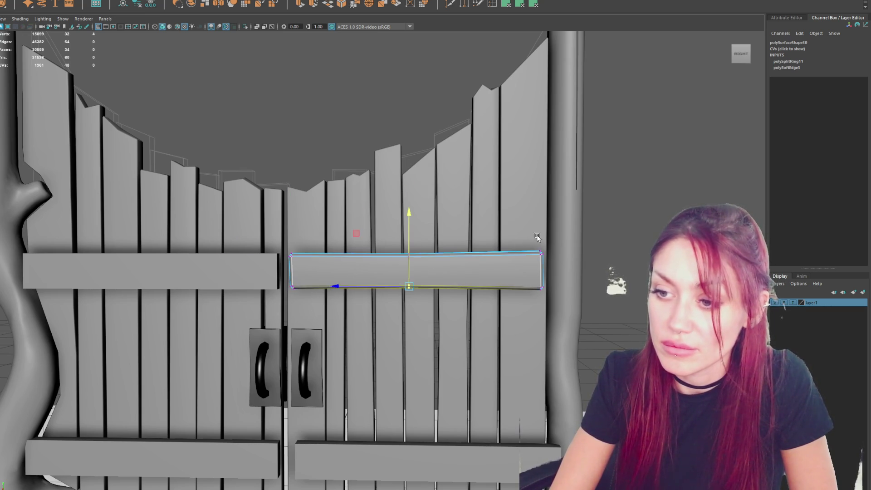
Step: Orbit to a back view of the gate and put the crossbar in vertex editing
left_click(627, 197)
mouse_move(626, 198)
left_mouse_down("alt")
mouse_move(454, 227)
mouse_move(438, 279)
left_mouse_up("alt")
left_click(438, 279)
right_click_drag(686, 174, 654, 174)
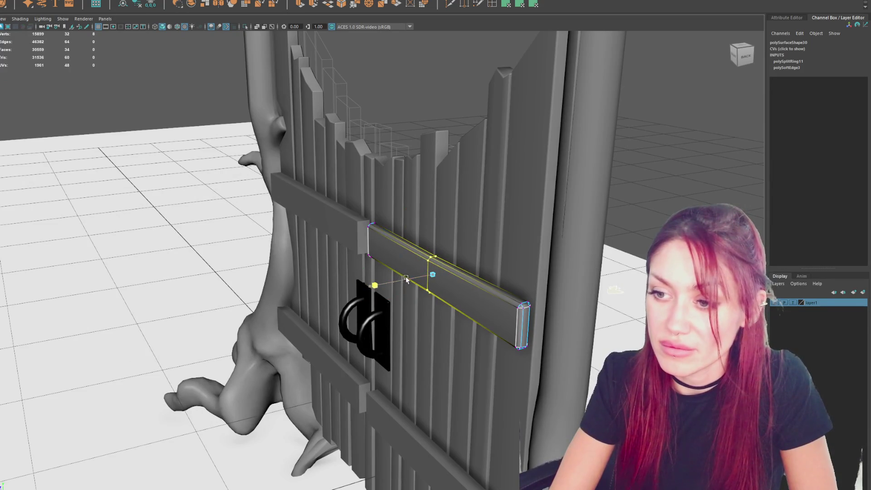
Step: Shift the crossbar's middle edge loop slightly to the right
key("w")
left_click_drag(414, 278, 404, 278)
left_click(633, 172)
left_click_drag(633, 173, 357, 250, "alt")
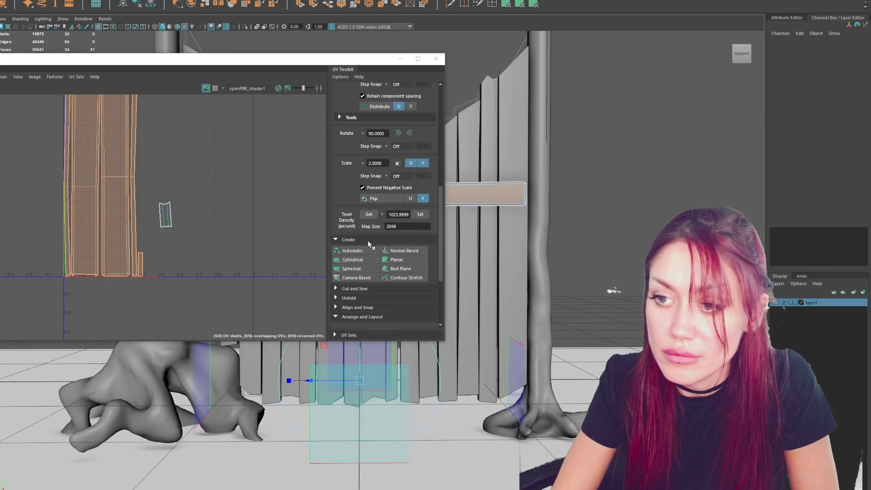
Step: Orient the crossbar's UV shell horizontally in the UV editor
left_click(355, 307)
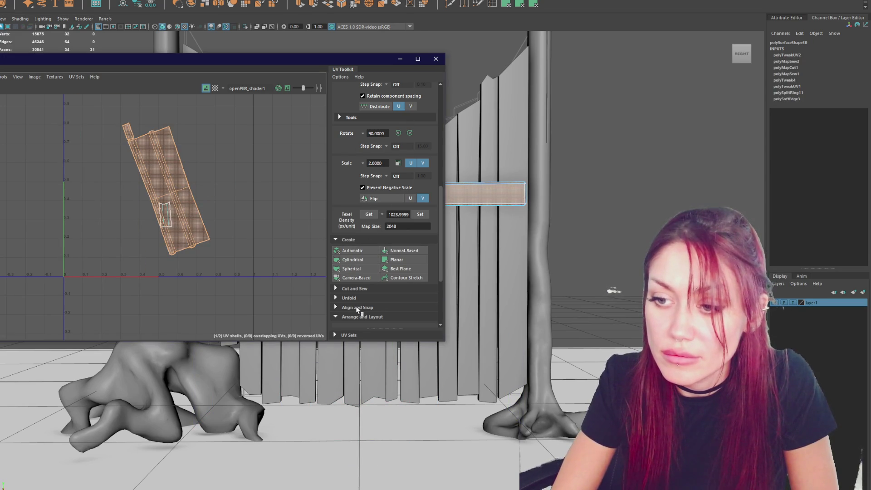
scroll(363, 275, "down", 3)
left_click(356, 170)
left_click(355, 254)
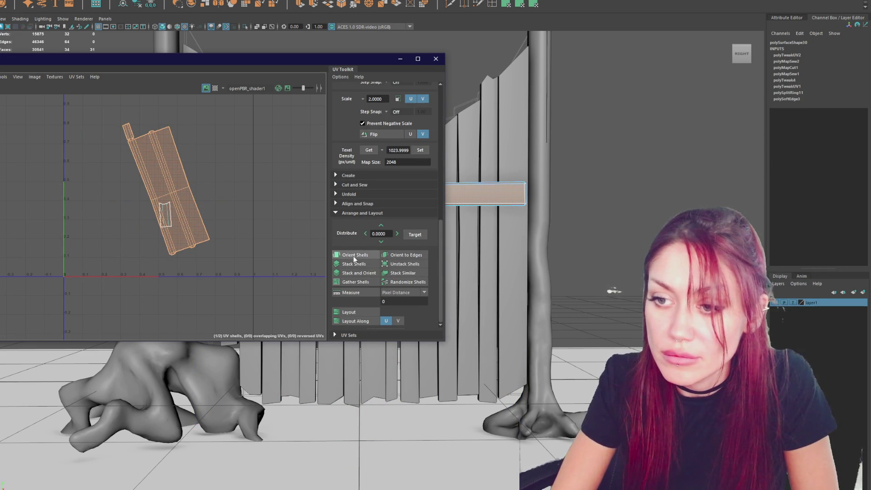
Step: Rotate the small end UV shell 90 degrees so it stands upright
left_click(170, 218)
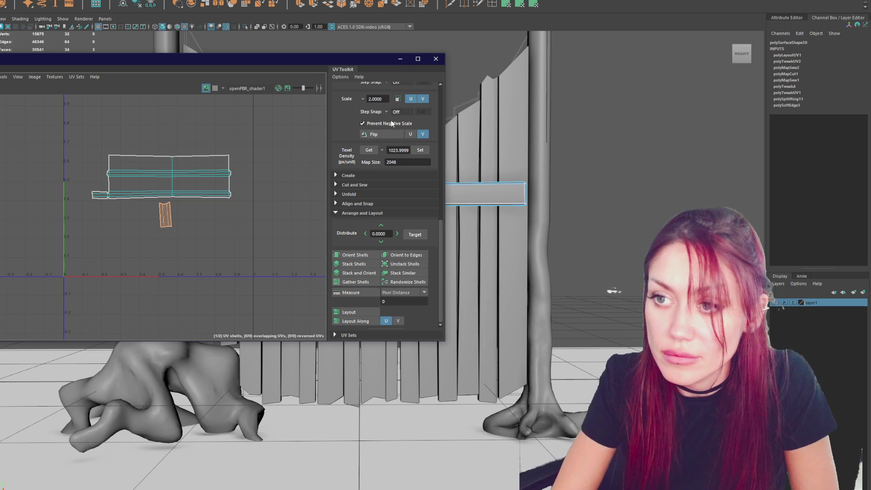
scroll(113, 203, "up", 3)
left_click(103, 270)
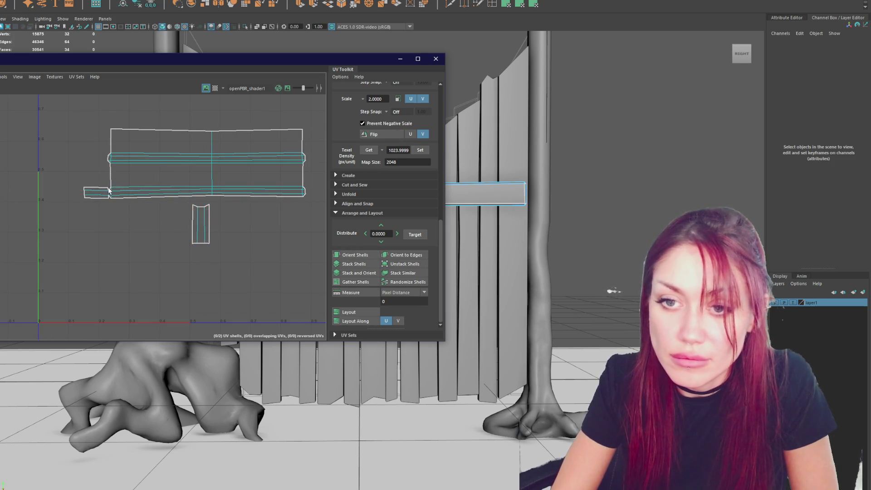
mouse_move(108, 195)
right_mouse_down()
mouse_move(75, 148)
mouse_move(86, 177)
right_mouse_up()
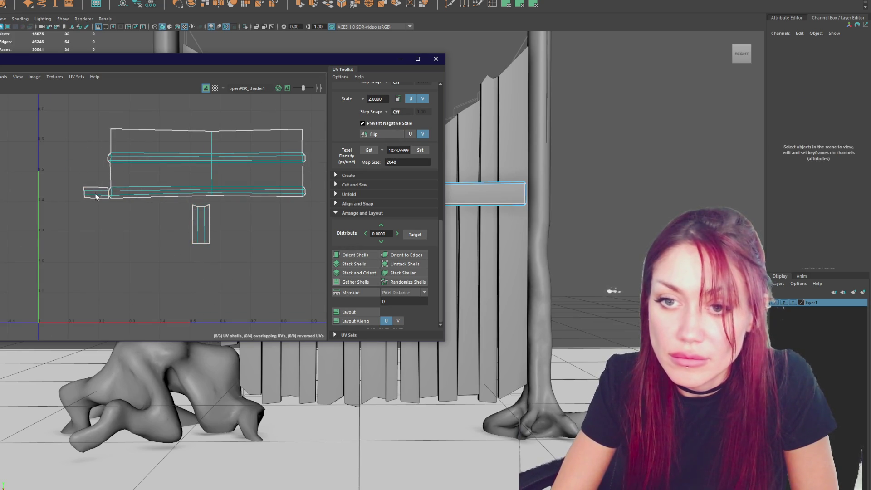
left_click(95, 192)
scroll(382, 121, "up", 3)
left_click(410, 162)
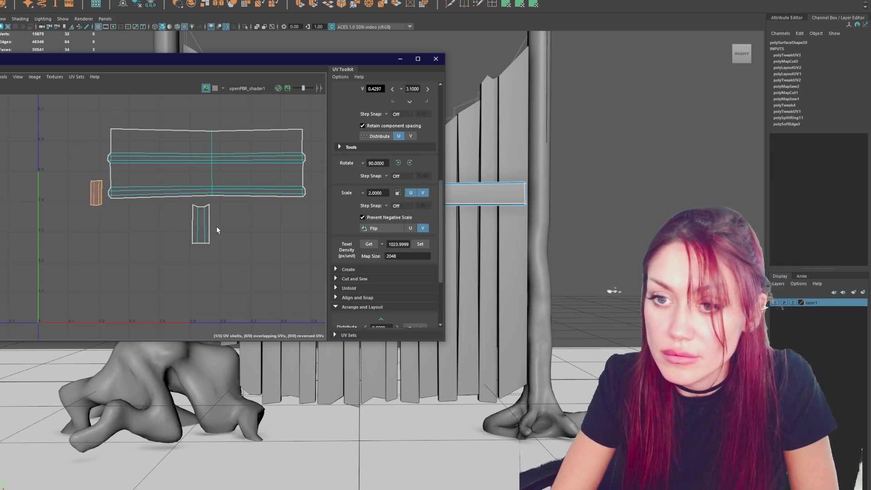
scroll(300, 231, "down", 2)
Step: Arrange the upright and large crossbar UV shells, then close the UV editor
left_click(232, 230)
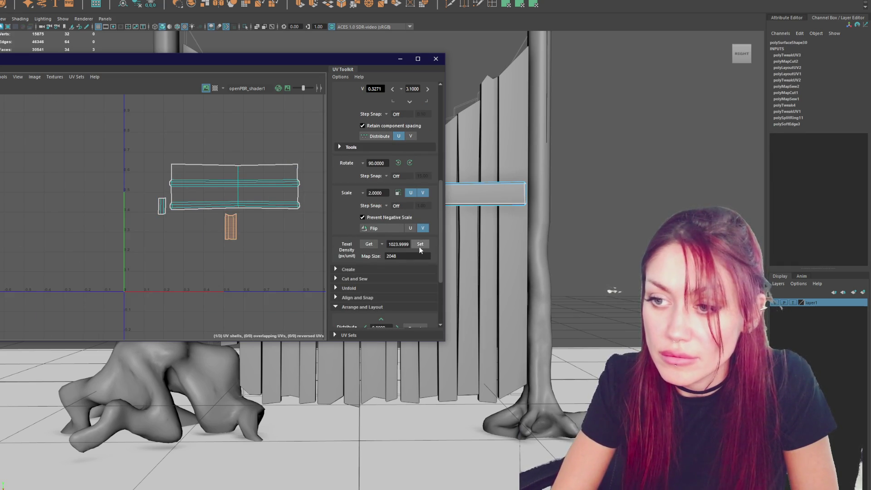
left_click(241, 185)
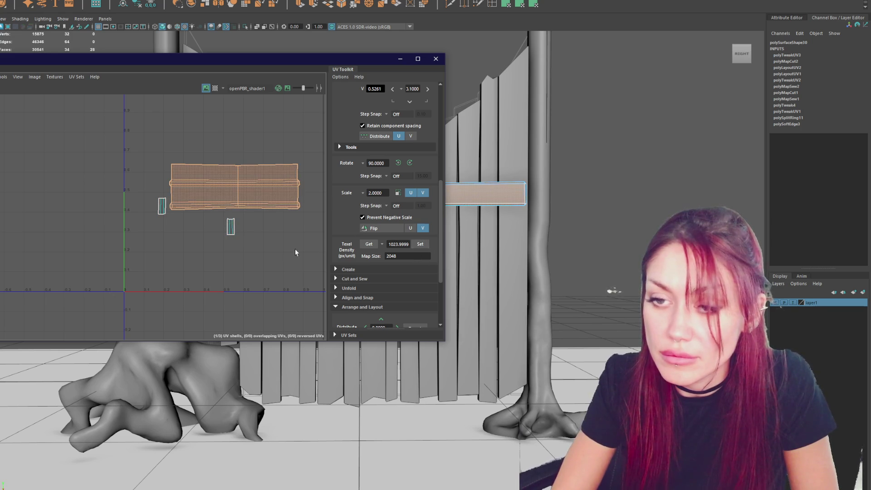
scroll(272, 249, "down", 1)
left_click(400, 58)
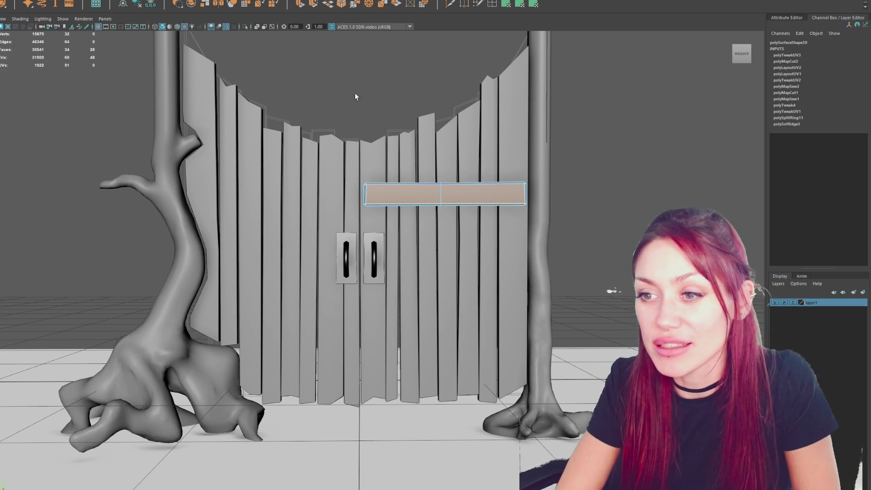
Step: Adjust the vertices at the plank's left and right ends
right_click_drag(381, 144, 384, 68)
key("F9")
mouse_move(321, 107)
left_mouse_down()
mouse_move(400, 204)
mouse_move(350, 215)
mouse_move(278, 272)
mouse_move(237, 285)
left_mouse_up()
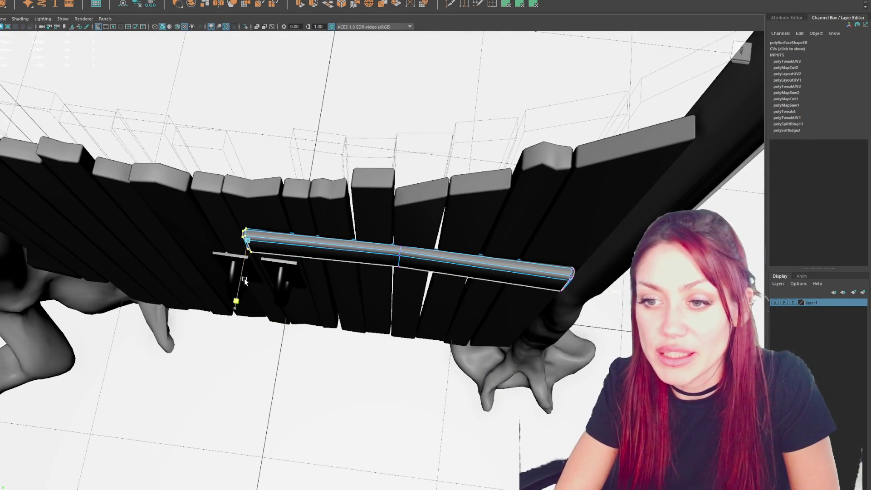
mouse_move(549, 222)
left_mouse_down()
mouse_move(604, 329)
mouse_move(561, 316)
mouse_move(447, 207)
left_mouse_up()
Step: Tilt the plank slightly with a small rotation
right_click_drag(713, 181, 744, 157)
key("e")
left_click_drag(417, 265, 417, 264)
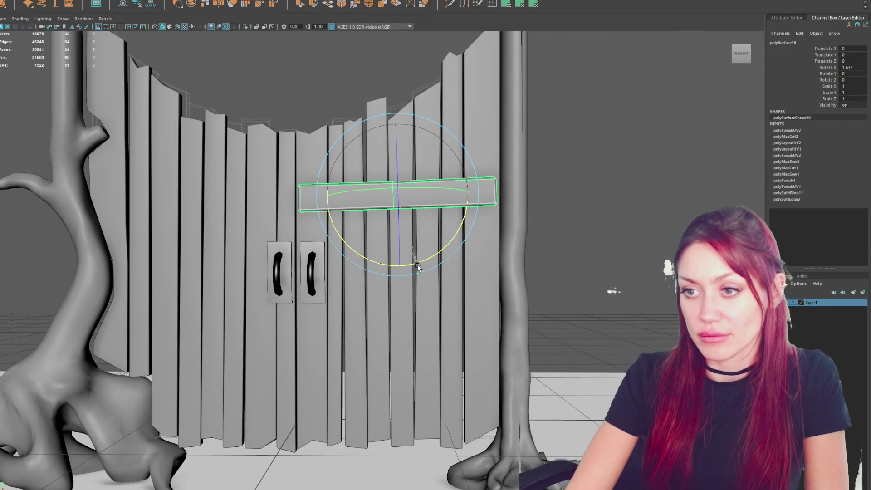
Step: Lower the plank's end vertices slightly, undoing a stray change
right_click_drag(581, 157, 554, 155)
left_click_drag(495, 163, 494, 164)
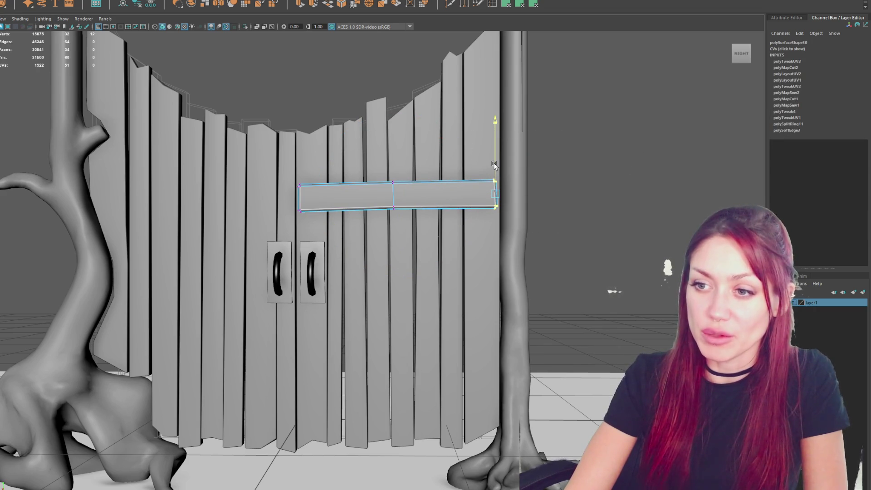
key("e")
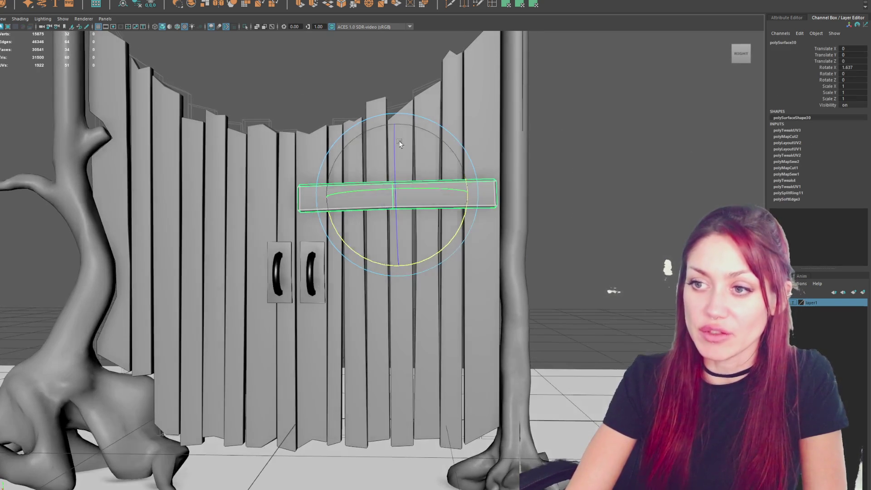
left_click(305, 60)
key("ctrl+z")
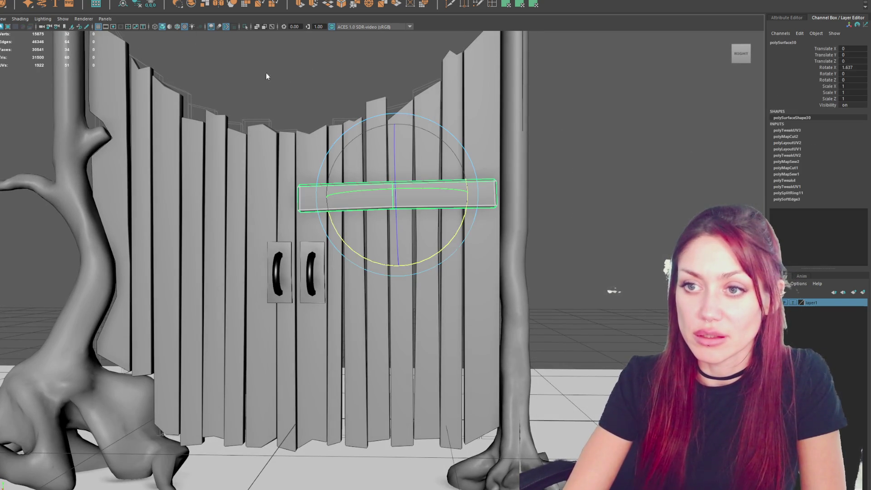
key("ctrl+z")
left_click_drag(299, 248, 227, 139)
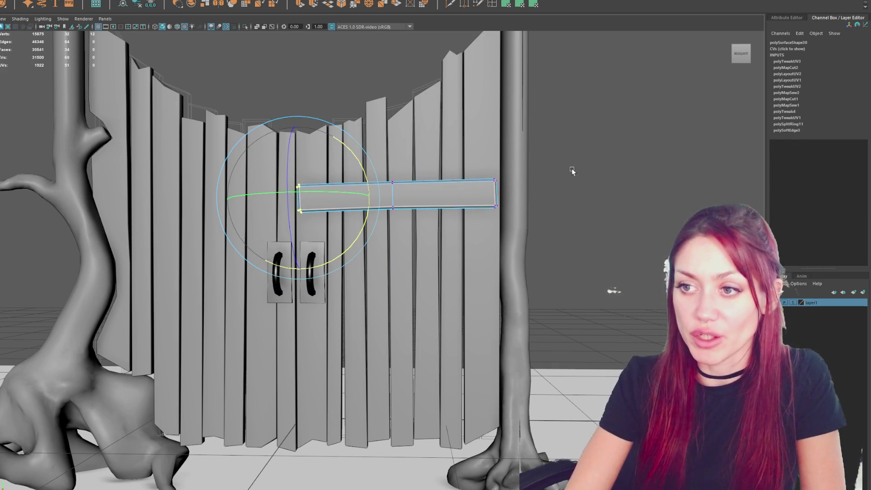
key("F8")
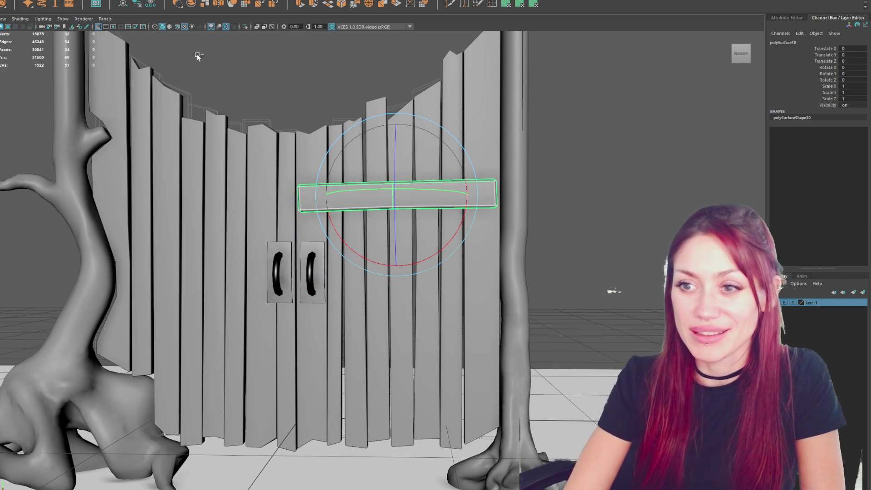
Step: Duplicate the upper crossbar and slide the copy over to the left door
key("ctrl+d")
key("w")
middle_click_drag(298, 197, 99, 197)
Step: Flip the left copy 180° and duplicate both upper crossbars down to the lower gate
key("e")
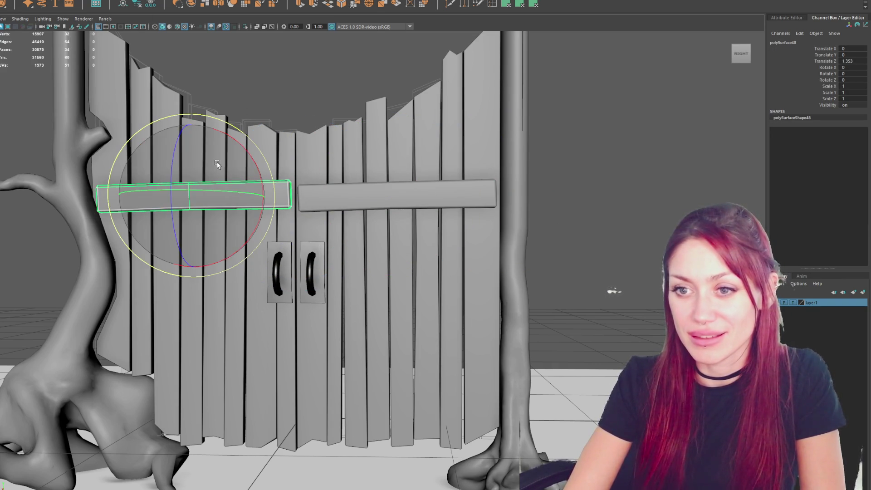
mouse_move(251, 164)
left_mouse_down()
mouse_move(195, 213)
mouse_move(64, 244)
mouse_move(67, 232)
mouse_move(82, 241)
left_mouse_up()
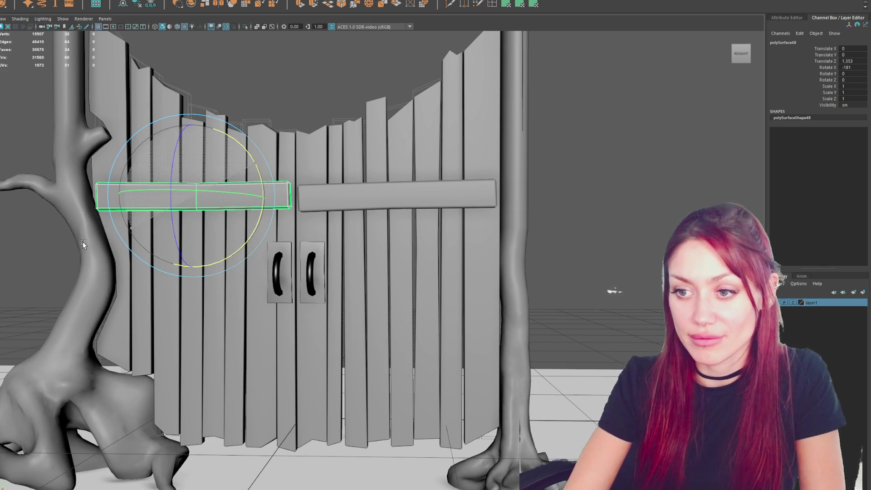
left_click(363, 195, "shift")
key("ctrl+d")
key("w")
left_click_drag(396, 179, 397, 328)
Step: Shrink the lower left crossbar slightly and adjust its left-end vertices
left_click(247, 349)
key("e")
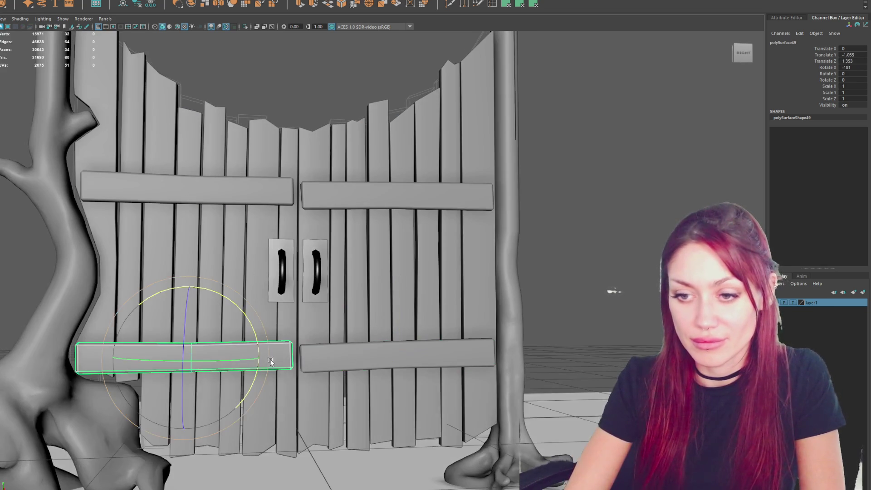
key("r")
left_click_drag(187, 357, 183, 360)
key("F9")
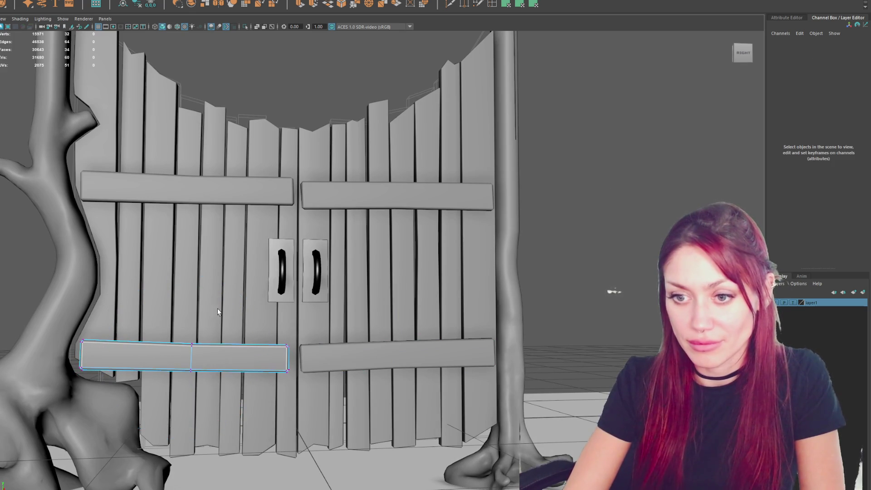
mouse_move(63, 383)
left_mouse_down()
mouse_move(91, 336)
mouse_move(77, 352)
mouse_move(68, 348)
mouse_move(100, 343)
left_mouse_up()
key("F8")
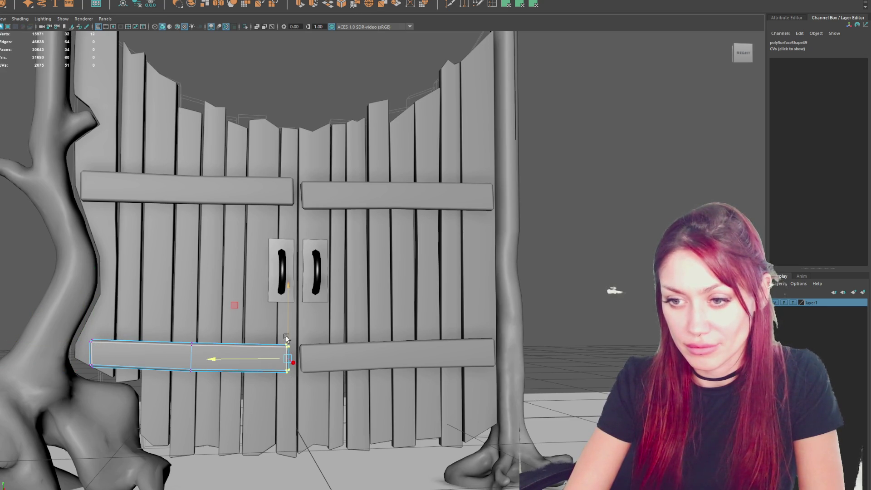
Step: Adjust the lower right crossbar's left-end vertices to fit the trunk
left_click(318, 356)
key("F8")
left_click_drag(293, 333, 313, 376)
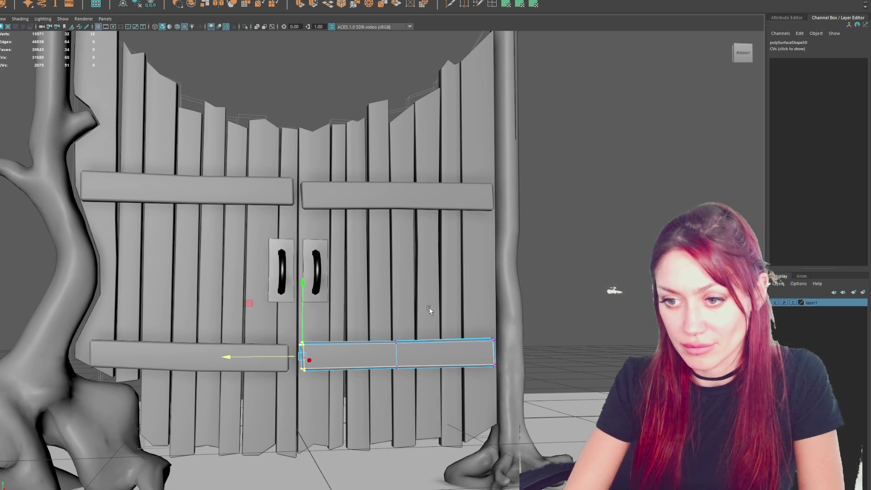
left_click(172, 355)
key("F8")
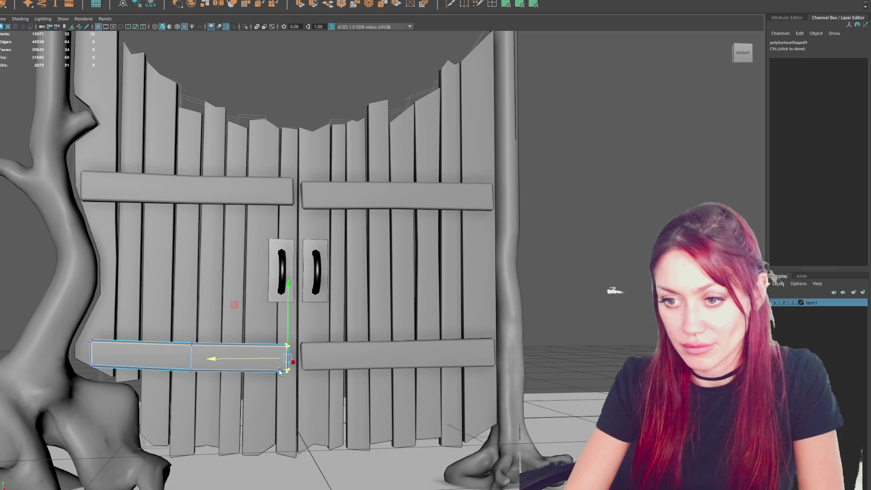
left_click(626, 171)
mouse_move(626, 171)
left_mouse_down("alt")
mouse_move(373, 167)
mouse_move(440, 181)
mouse_move(481, 211)
mouse_move(468, 218)
left_mouse_up("alt")
Step: Slide the door handle slightly sideways and select both handle plates
left_click(440, 238)
key("f")
key("w")
mouse_move(318, 297)
left_mouse_down()
mouse_move(290, 301)
mouse_move(311, 210)
mouse_move(377, 219)
left_mouse_up()
left_click(311, 210)
left_click(376, 221)
left_click(300, 254, "shift")
mouse_move(300, 254)
left_mouse_down("alt")
mouse_move(398, 219)
mouse_move(408, 267)
left_mouse_up("alt")
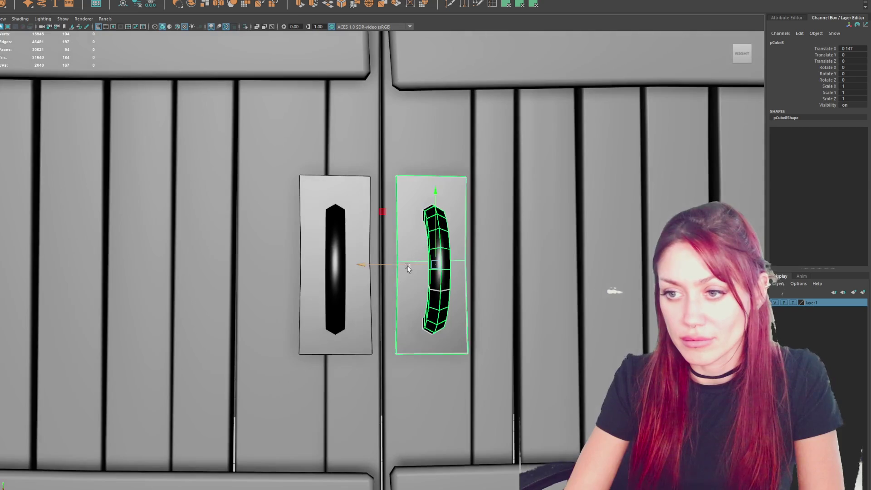
Step: Orbit out to see the whole gate and clear the handle selection
scroll(347, 172, "up", 2)
left_click(347, 171)
scroll(348, 172, "down", 3)
left_click(345, 263)
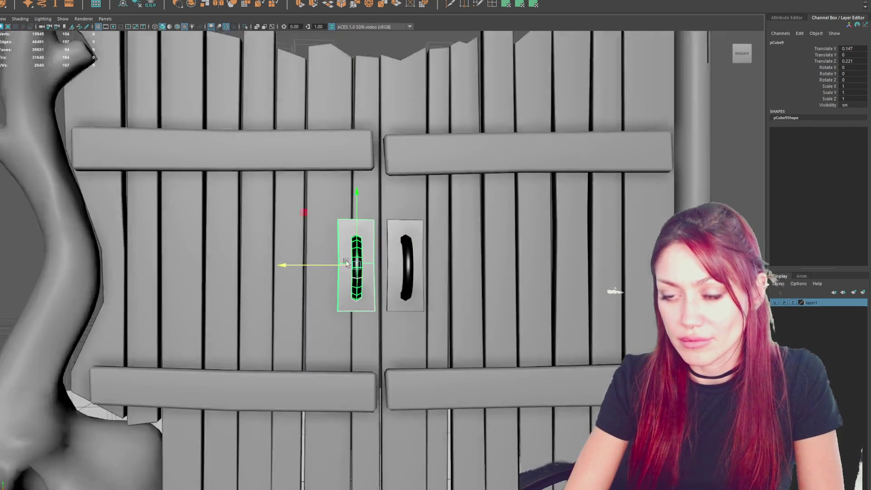
scroll(346, 263, "down", 5)
left_click_drag(346, 263, 415, 227, "alt")
left_click(622, 197)
Step: Move the right crossbar's middle vertices down slightly, then bring the camera back closer
key("ctrl+z")
key("ctrl+z")
key("ctrl+z")
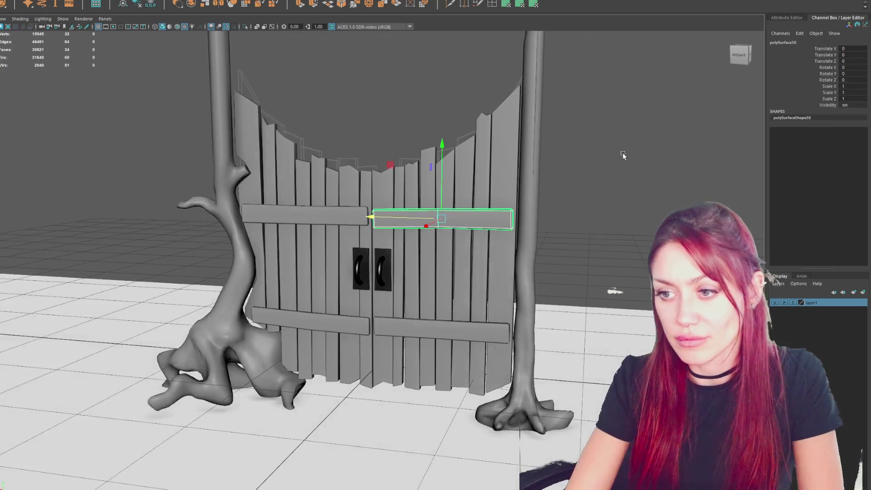
key("w")
left_click_drag(439, 193, 439, 196)
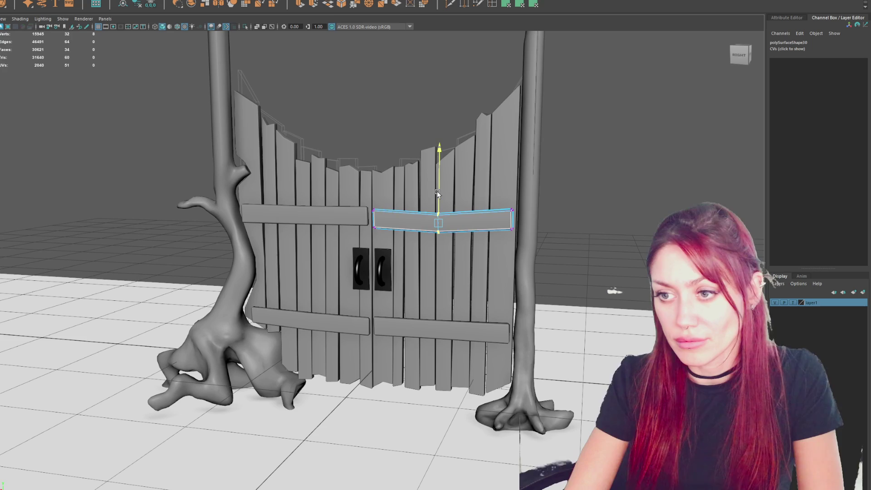
key("ctrl+z")
key("ctrl+z")
key("ctrl+z")
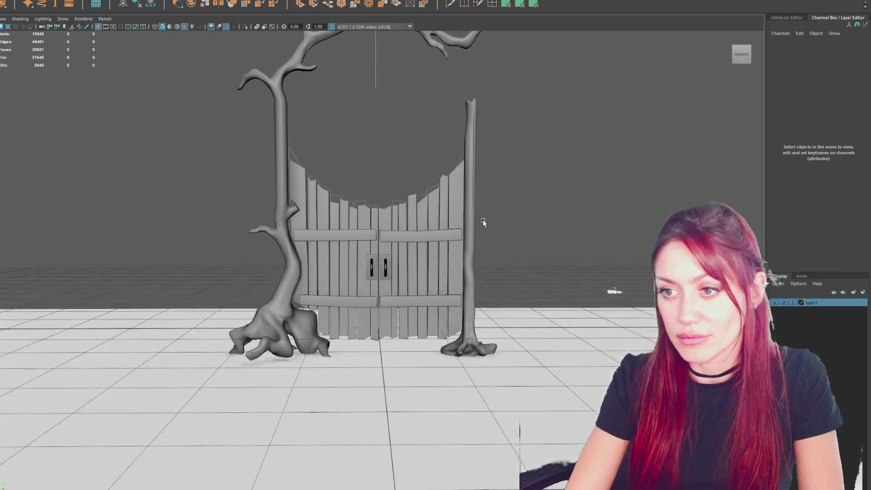
key("ctrl+z")
key("ctrl+z")
key("ctrl+z")
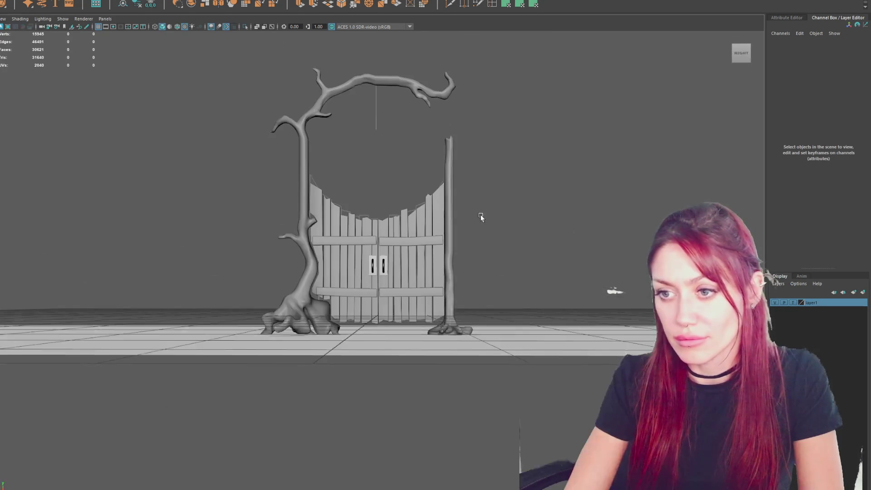
key("ctrl+z")
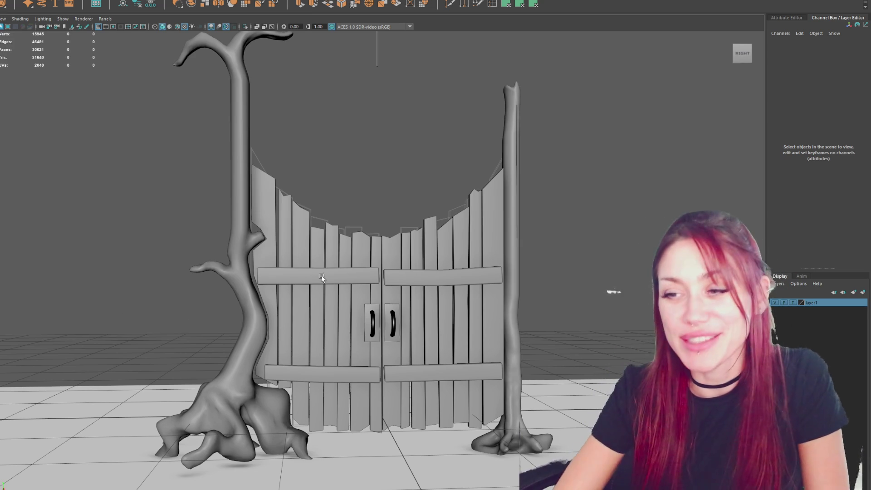
Step: Select the upper left crossbar and tilt it slightly with the Rotate tool
left_click(360, 295)
left_click(338, 295)
left_click(336, 276)
key("e")
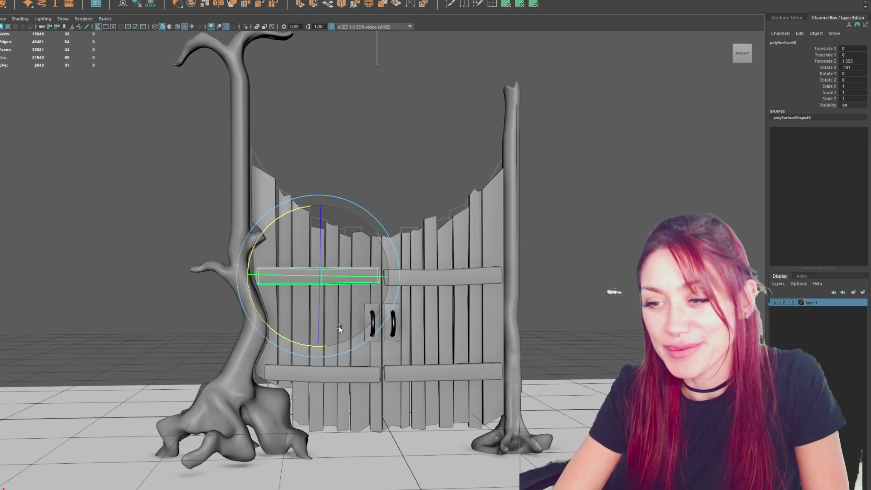
left_click_drag(325, 344, 325, 346)
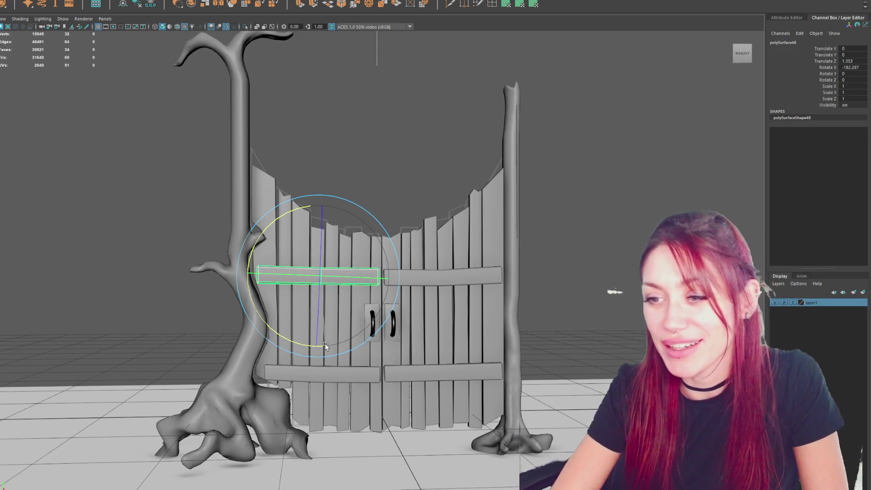
Step: In vertex mode, select the upper right crossbar's middle and right-end vertices
left_click(388, 318)
scroll(596, 268, "down", 3)
left_click(595, 268)
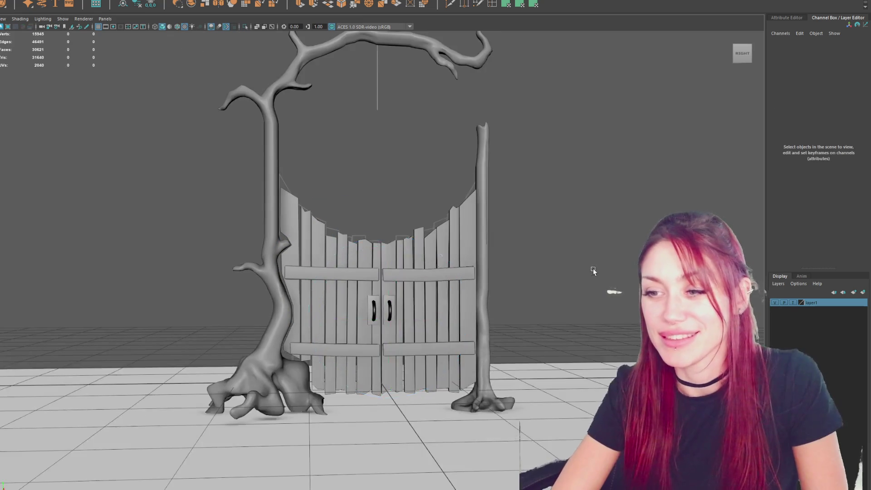
left_click_drag(596, 268, 546, 278, "alt")
left_click(429, 277)
key("F9")
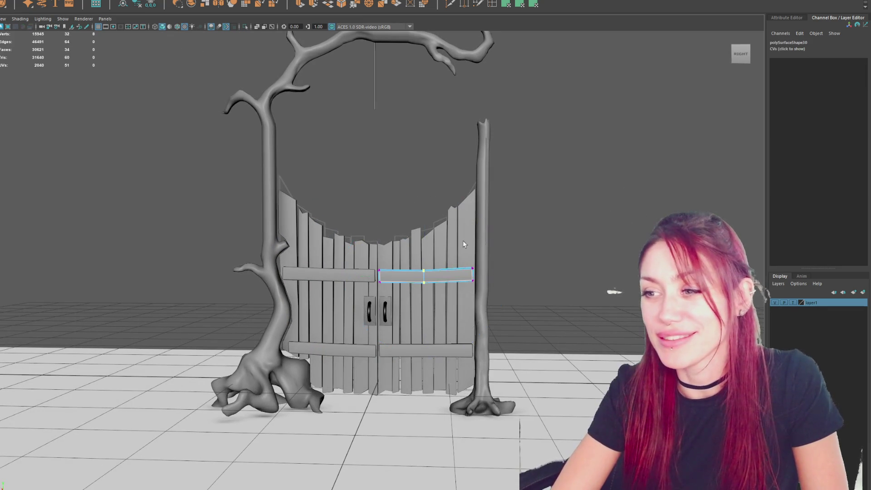
left_click_drag(439, 307, 413, 251)
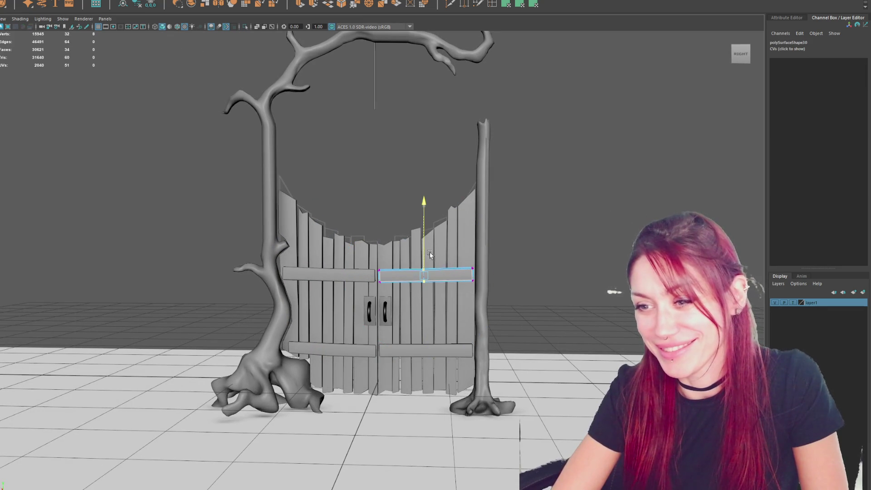
left_click(473, 270, "shift")
scroll(473, 259, "up", 2)
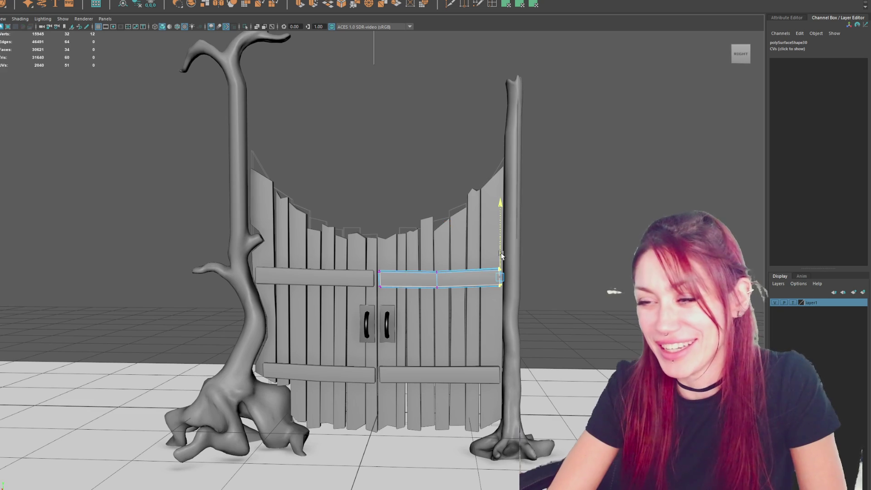
Step: Undo the vertex pick, orbit to the gate's back, and select the leftmost gate plank
key("ctrl+z")
key("ctrl+z")
key("ctrl+z")
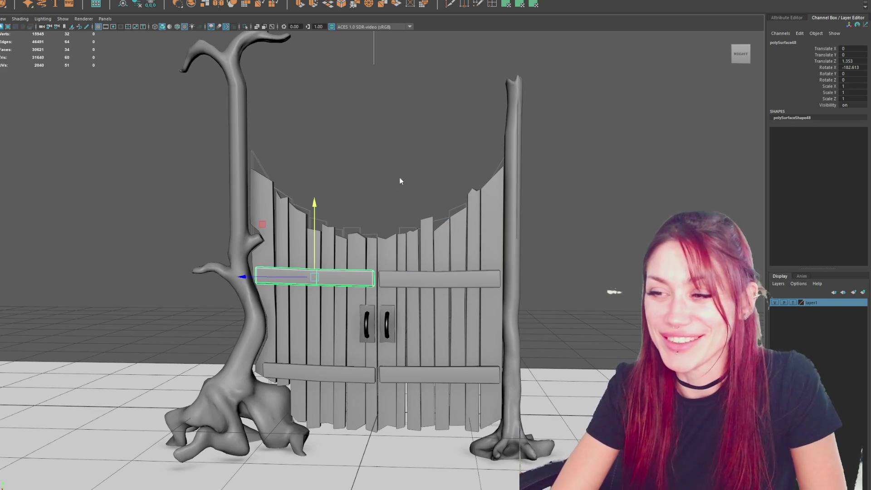
key("F9")
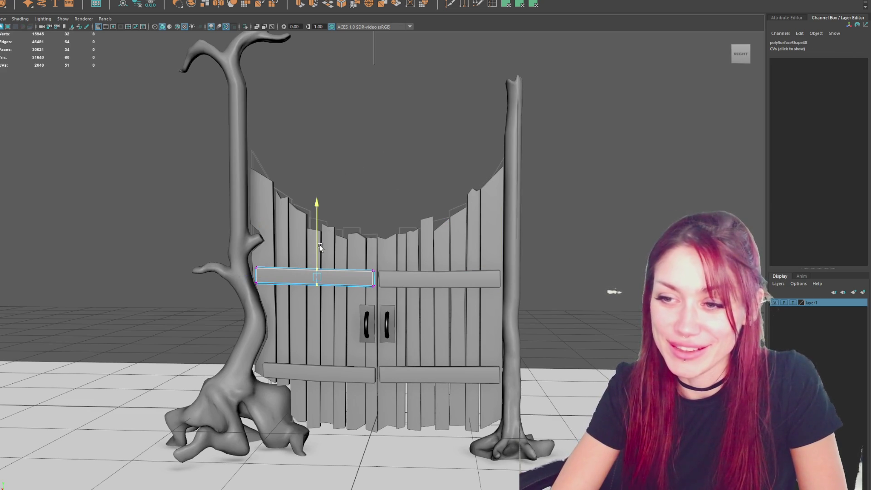
left_click(484, 142)
scroll(515, 168, "down", 3)
mouse_move(515, 167)
left_mouse_down("alt")
mouse_move(521, 156)
mouse_move(570, 155)
left_mouse_up("alt")
scroll(454, 227, "up", 3)
left_click(371, 285)
scroll(345, 286, "up", 1)
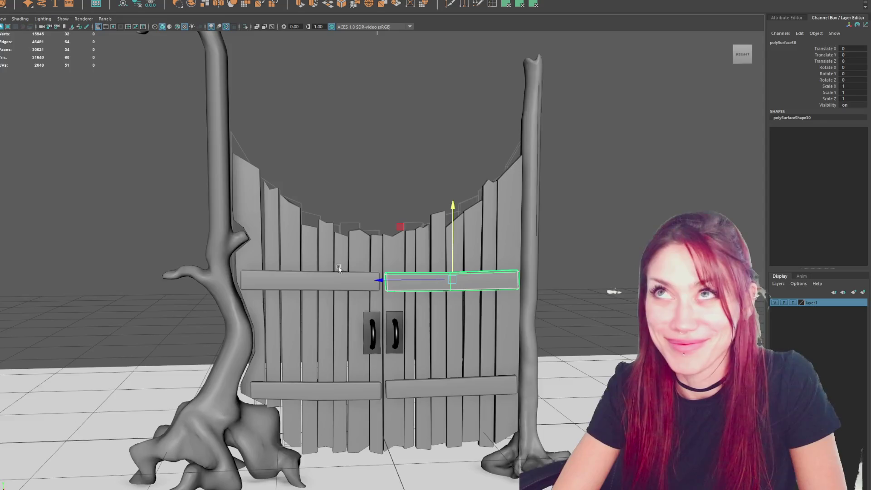
scroll(348, 217, "down", 2)
left_click(285, 221)
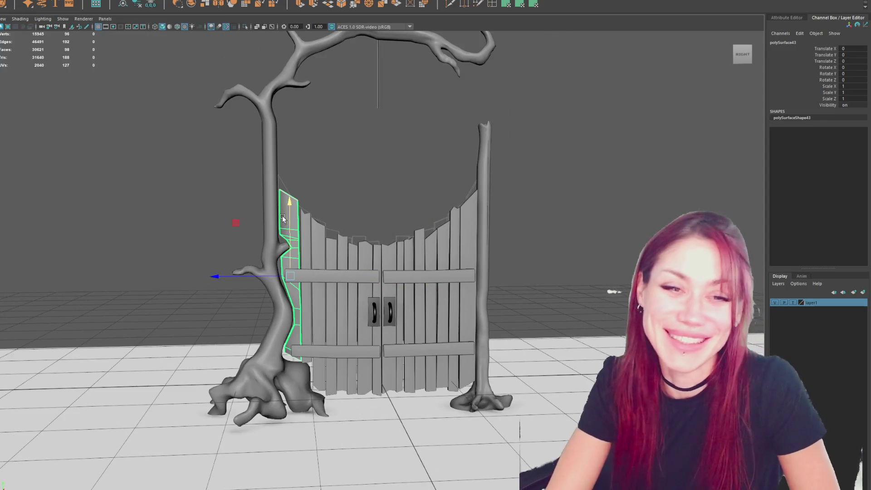
Step: From the gate's opposite side, insert a new edge loop along the leftmost plank
scroll(282, 218, "up", 2)
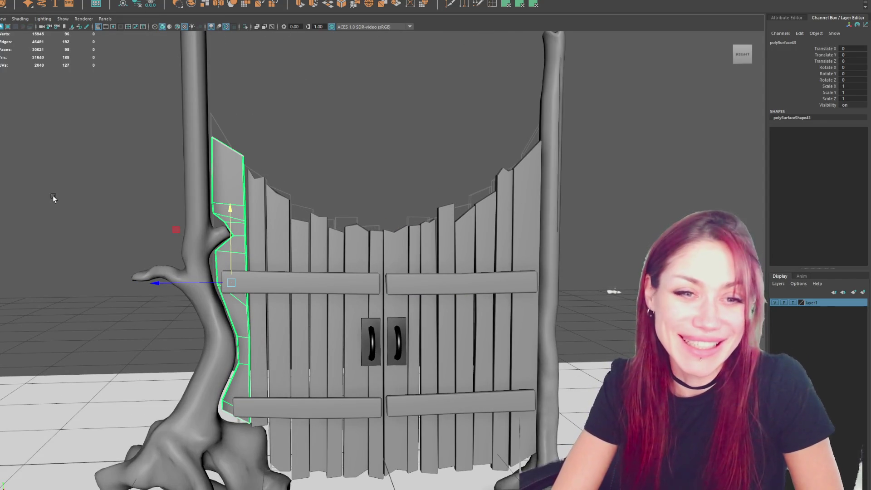
scroll(222, 181, "down", 2)
left_click_drag(358, 125, 346, 150, "alt")
right_click_drag(346, 149, 260, 198)
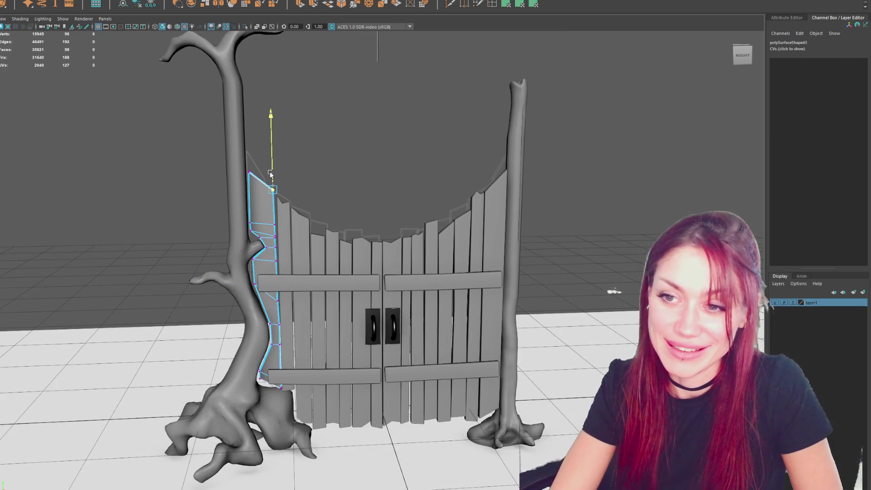
key("F8")
left_click(386, 128)
mouse_move(387, 128)
left_mouse_down("alt")
mouse_move(246, 156)
mouse_move(77, 148)
mouse_move(42, 159)
mouse_move(237, 159)
mouse_move(259, 151)
mouse_move(239, 146)
mouse_move(264, 142)
mouse_move(64, 141)
mouse_move(74, 164)
mouse_move(258, 154)
mouse_move(50, 156)
mouse_move(81, 151)
mouse_move(220, 245)
left_mouse_up("alt")
left_click(220, 245)
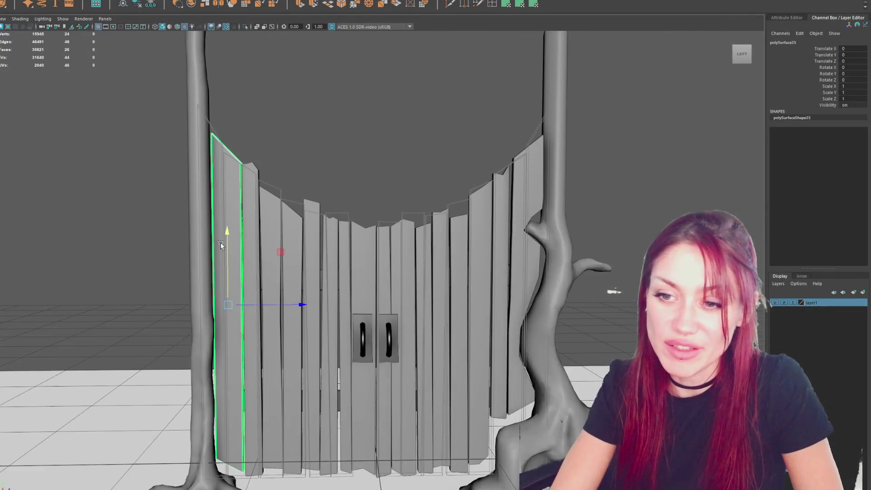
right_click_drag(260, 223, 254, 213, "shift")
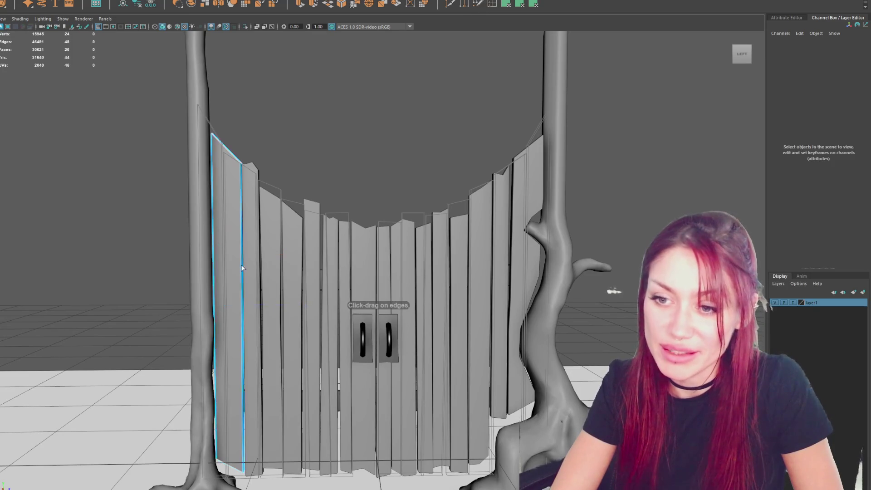
left_click(241, 277)
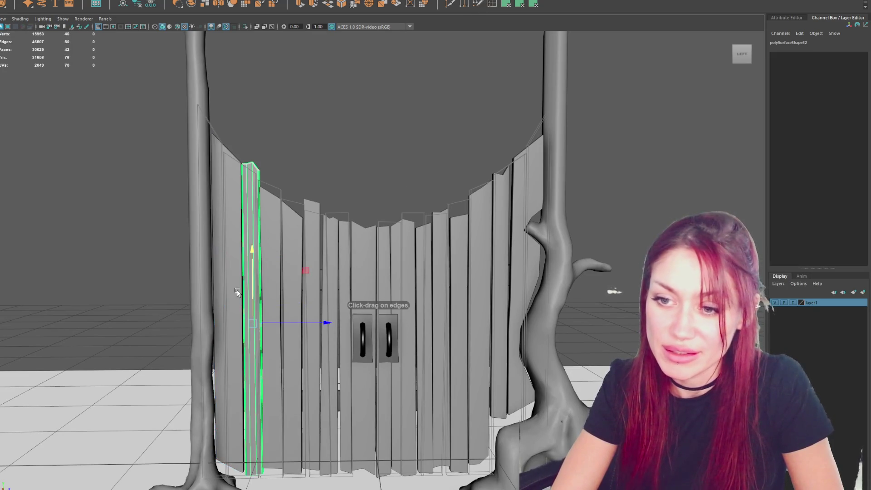
Step: Shift the neighbouring plank's top and bottom vertices to sit against the left trunk
left_click_drag(284, 260, 234, 301)
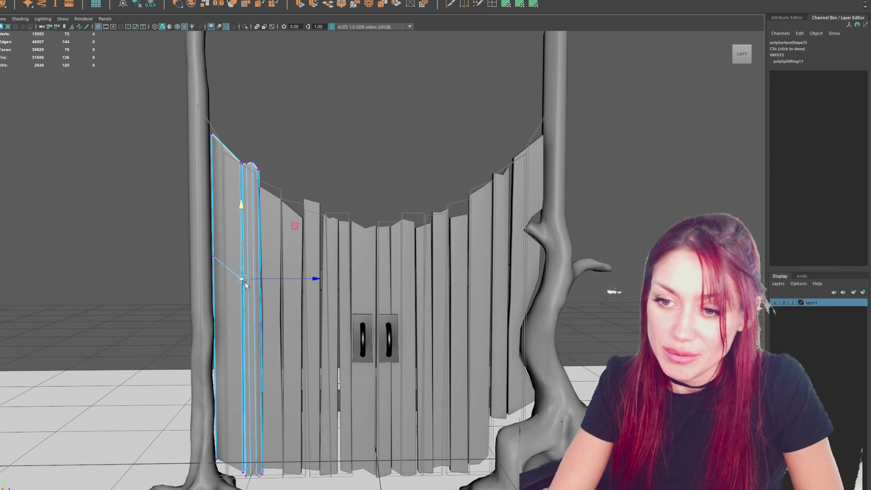
left_click_drag(274, 280, 273, 281)
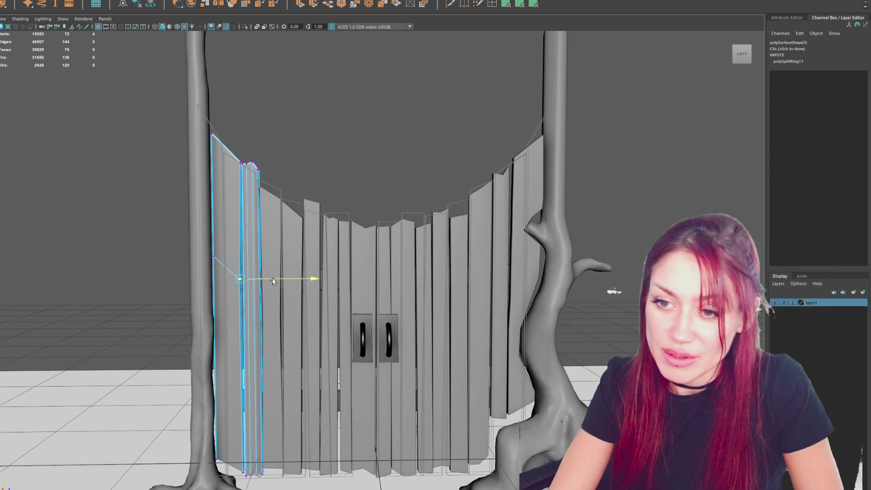
left_click_drag(193, 228, 225, 276)
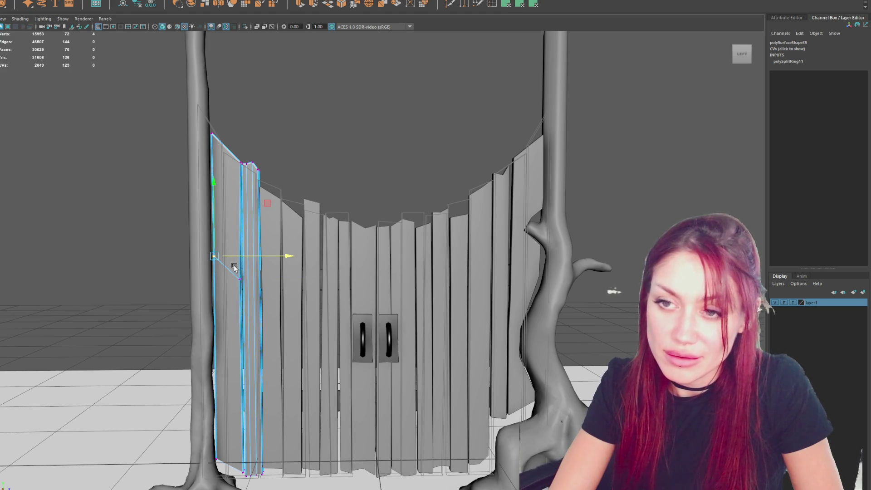
left_click_drag(243, 259, 232, 324, "alt")
mouse_move(236, 103)
left_mouse_down()
mouse_move(194, 135)
mouse_move(324, 136)
left_mouse_up()
mouse_move(222, 334)
left_mouse_down()
mouse_move(195, 368)
mouse_move(220, 354)
left_mouse_up()
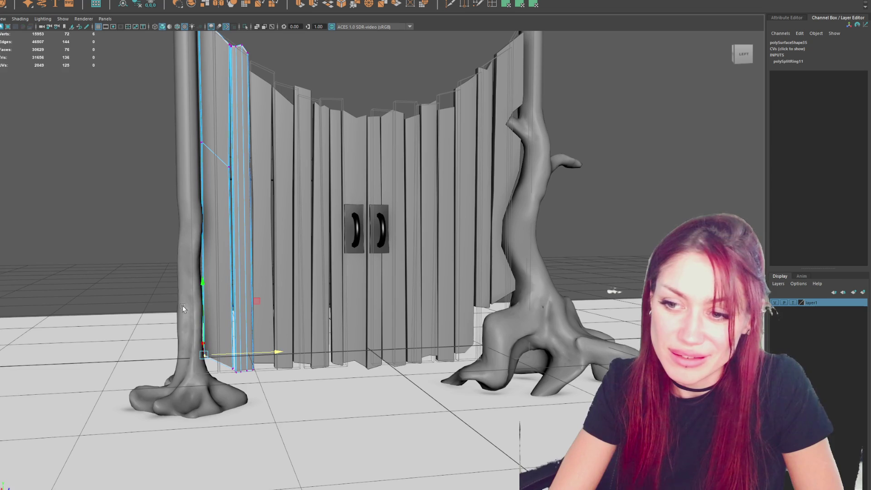
key("F8")
Step: From the front, select the lower right and lower left crossbars
left_click(95, 173)
mouse_move(96, 172)
left_mouse_down("alt")
mouse_move(305, 215)
mouse_move(290, 189)
left_mouse_up("alt")
scroll(228, 230, "down", 3)
left_click(228, 231)
left_click(240, 200)
mouse_move(288, 139)
left_mouse_down()
mouse_move(354, 241)
mouse_move(456, 263)
left_mouse_up()
left_click(421, 324)
mouse_move(545, 322)
left_mouse_down("alt")
mouse_move(377, 338)
mouse_move(612, 291)
mouse_move(446, 320)
mouse_move(480, 318)
left_mouse_up("alt")
left_click(377, 336)
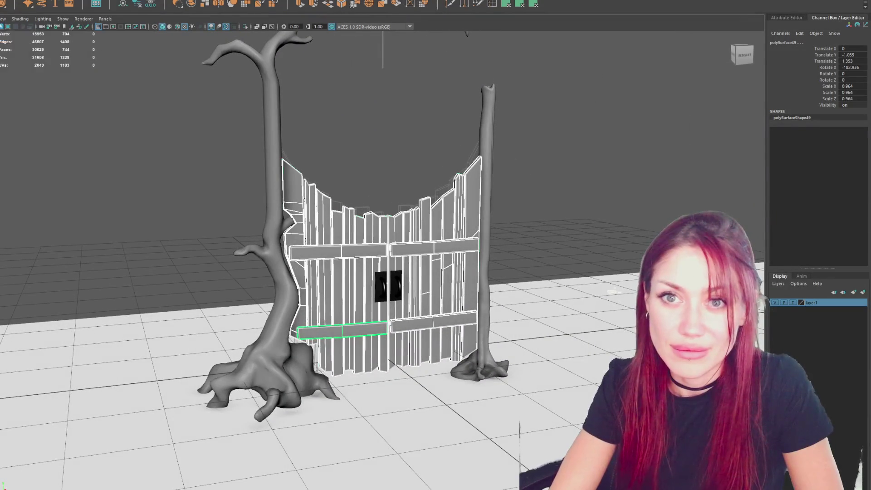
key("Up")
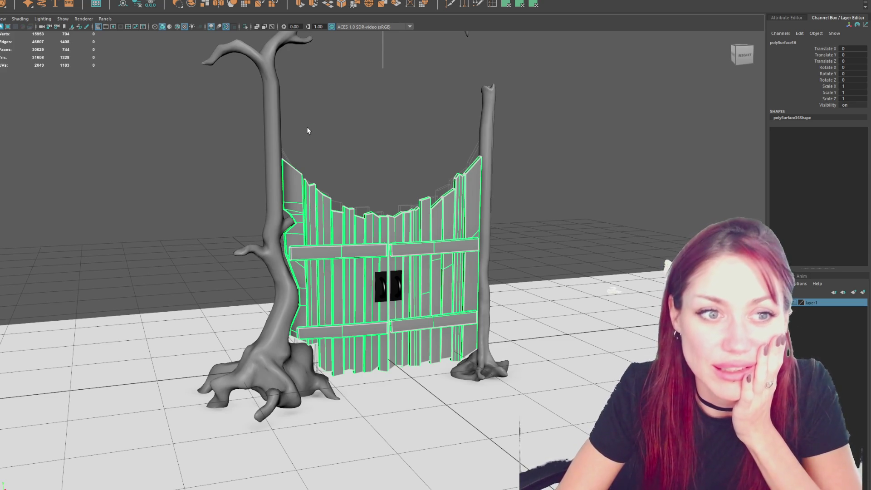
left_click(284, 156)
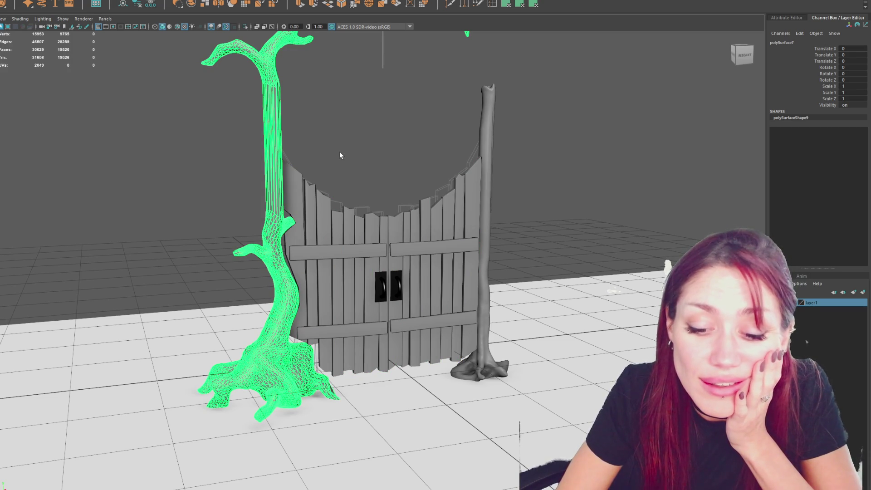
right_click_drag(339, 152, 462, 125, "alt")
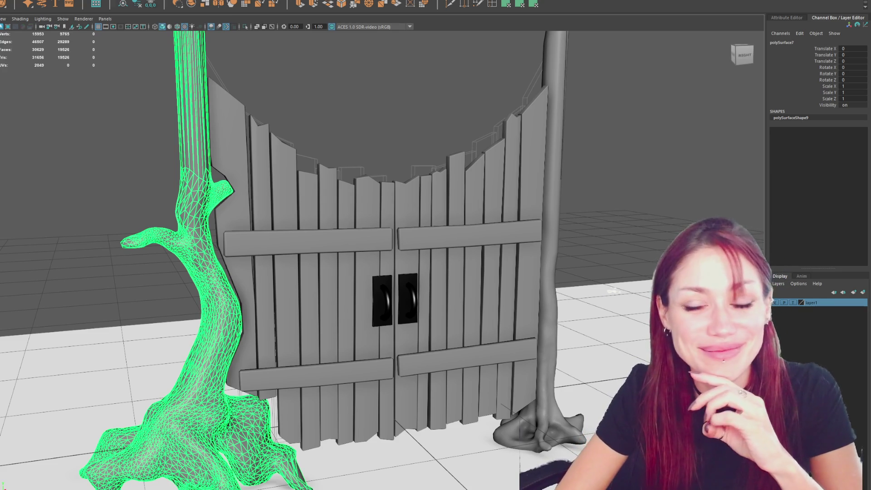
left_click(10, 162)
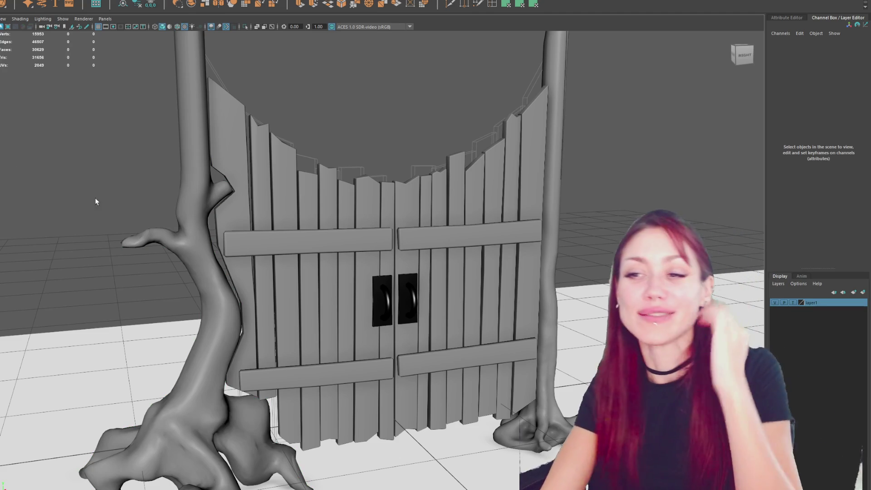
Step: In wireframe vertex mode, slide the gate's left-edge vertices toward the left trunk
left_click(471, 252)
left_click_drag(471, 252, 476, 246, "alt")
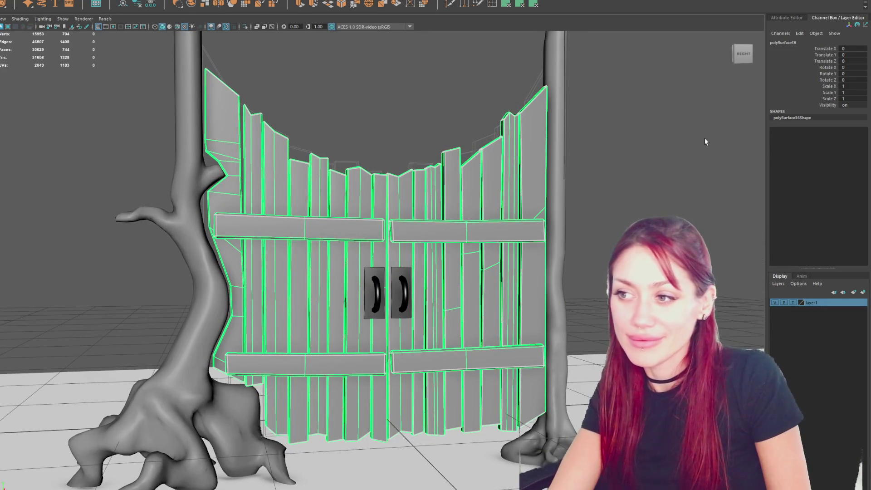
key("4")
key("F9")
scroll(656, 128, "up", 3)
left_click_drag(142, 169, 127, 230)
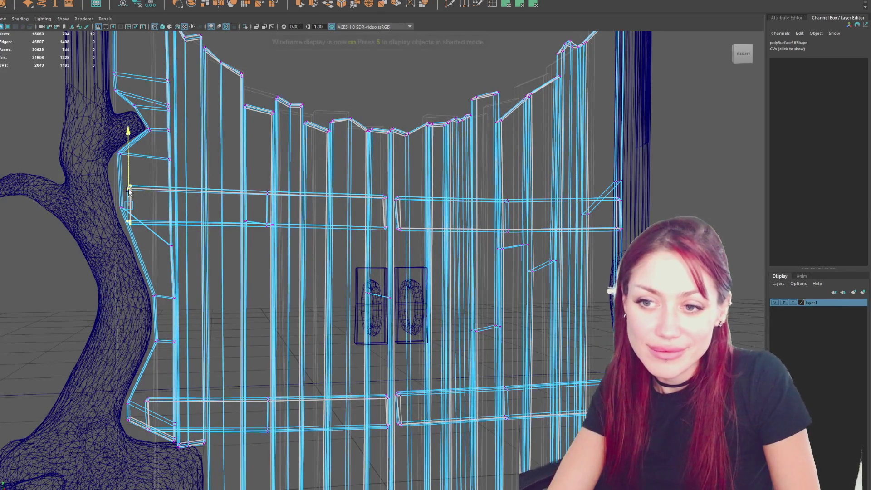
left_click_drag(109, 208, 100, 203)
key("6")
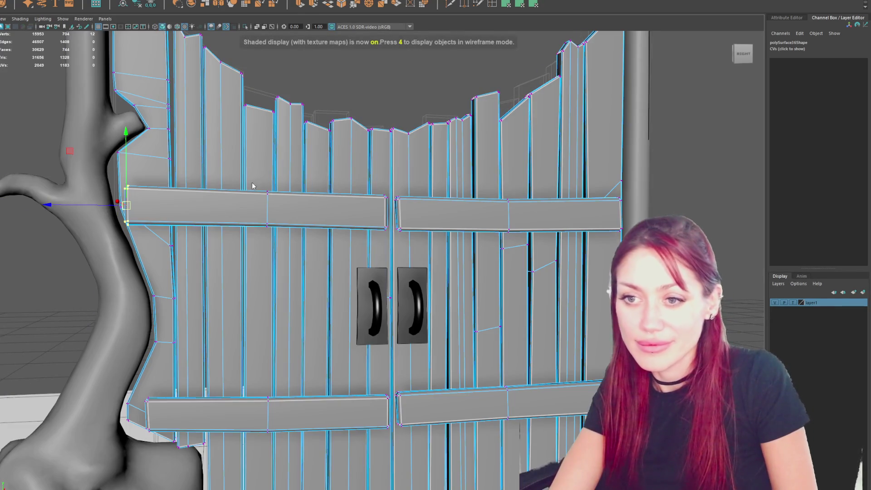
Step: Return to shaded display and select the upper crossbar's right-end vertices
key("F8")
key("f")
scroll(301, 170, "down", 5)
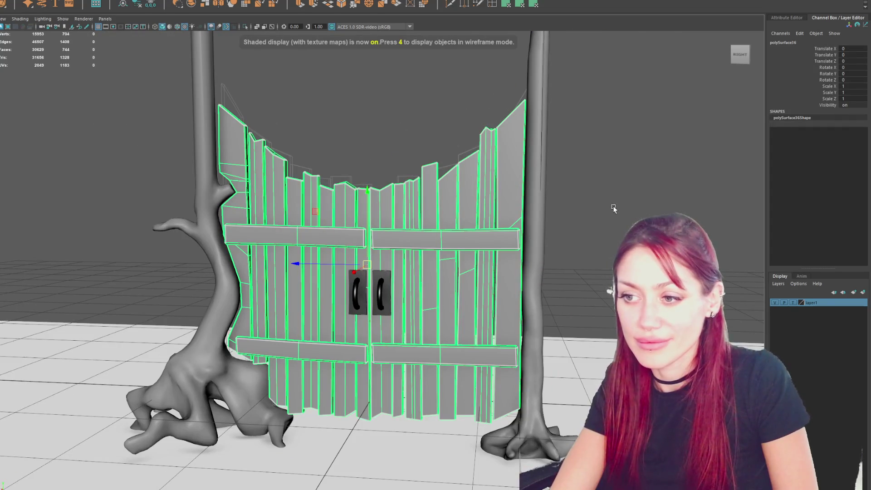
key("F8")
left_click_drag(526, 257, 517, 222)
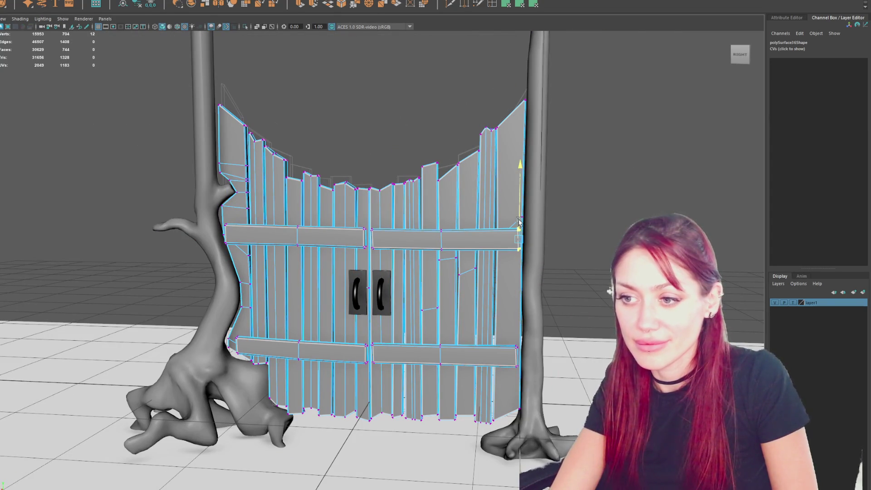
right_click_drag(518, 222, 532, 205)
mouse_move(531, 205)
left_mouse_down("alt")
mouse_move(700, 205)
mouse_move(511, 195)
mouse_move(535, 201)
left_mouse_up("alt")
Step: Shift the upper crossbar faces slightly and select both lower crossbars' faces
left_click(311, 233)
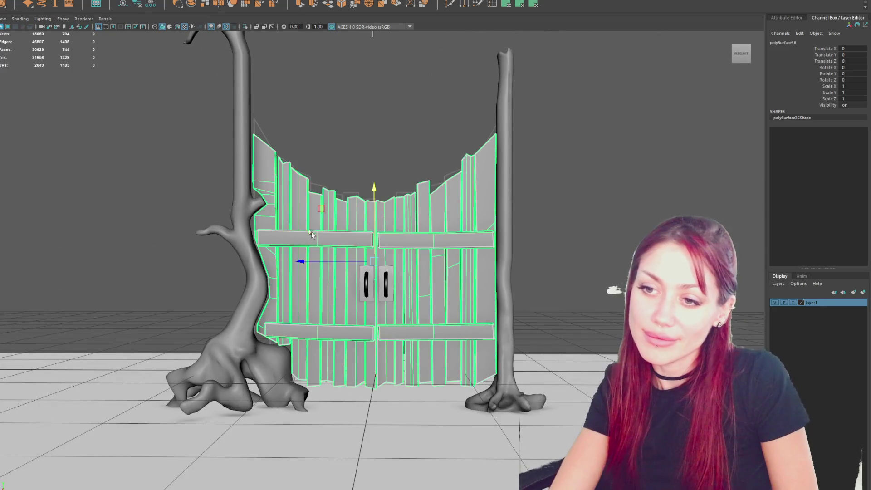
key("F11")
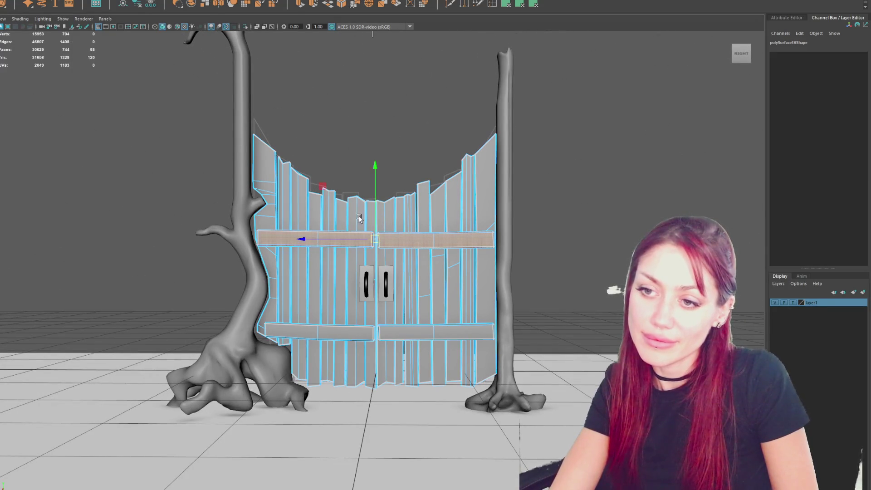
left_click_drag(379, 220, 378, 219)
left_click(341, 340)
left_click(382, 334, "shift")
Step: Reselect the gate's left-edge vertices, then clear and orbit to a three-quarter view
right_click_drag(583, 243, 583, 217)
mouse_move(263, 317)
left_mouse_down()
mouse_move(279, 356)
mouse_move(254, 247)
left_mouse_up()
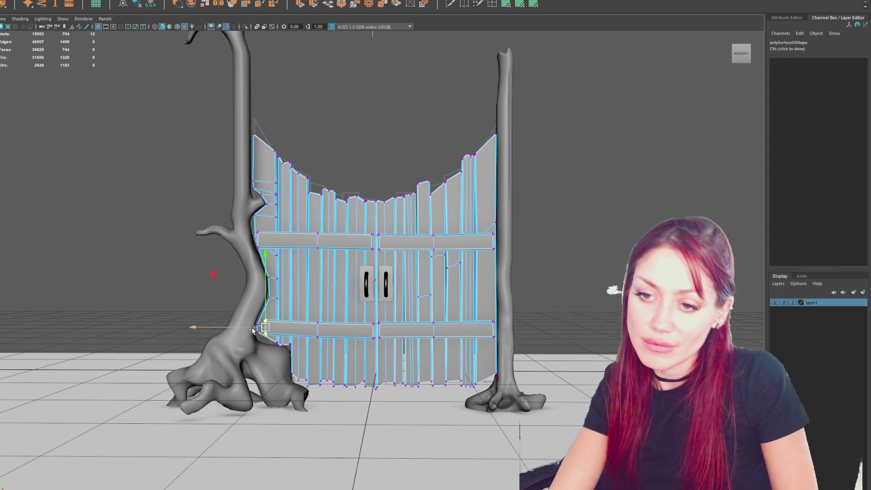
left_click(534, 220)
scroll(533, 221, "down", 3)
mouse_move(534, 221)
left_mouse_down("alt")
mouse_move(474, 249)
mouse_move(386, 247)
mouse_move(455, 252)
left_mouse_up("alt")
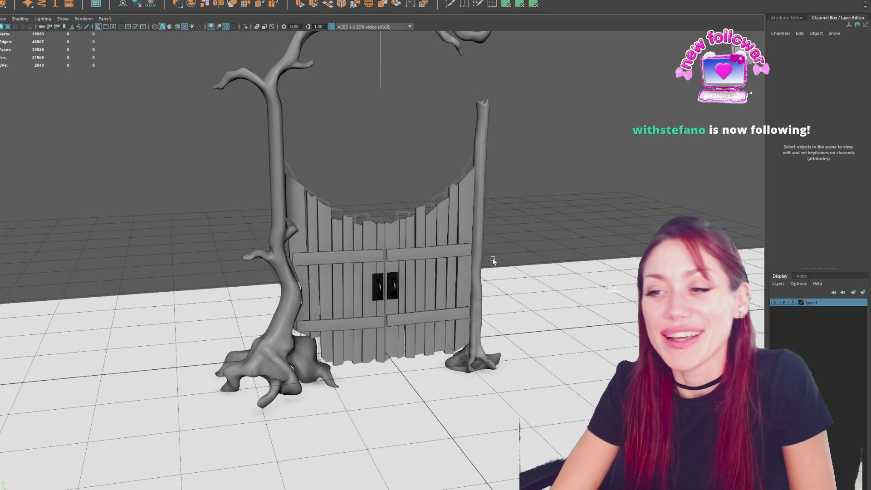
scroll(493, 257, "up", 5)
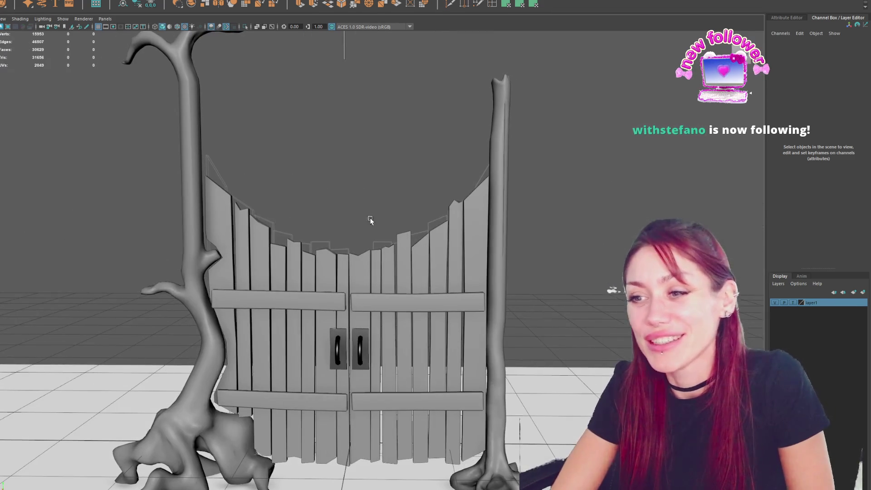
left_click(238, 203)
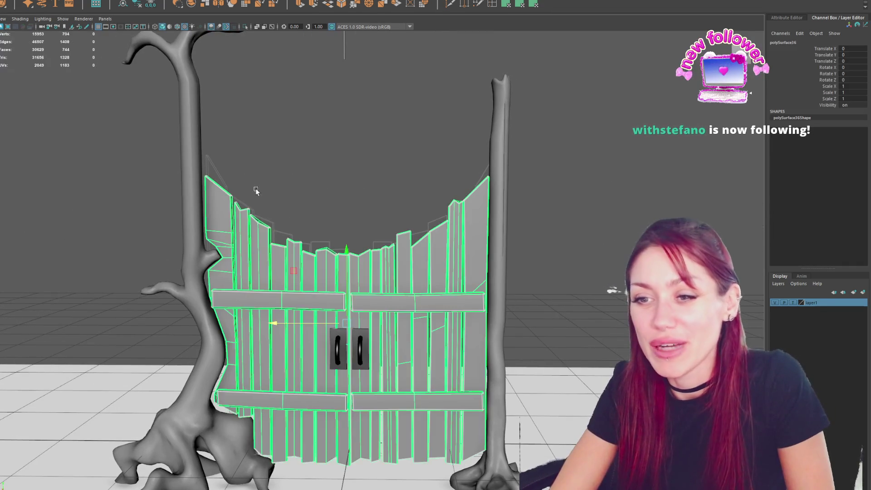
key("F9")
left_click(230, 196)
scroll(230, 171, "down", 3)
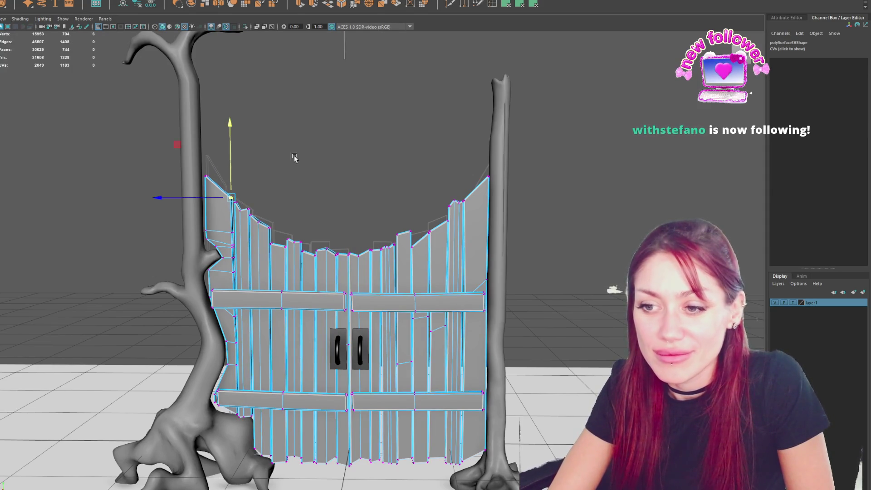
left_click(245, 181)
left_click(459, 170)
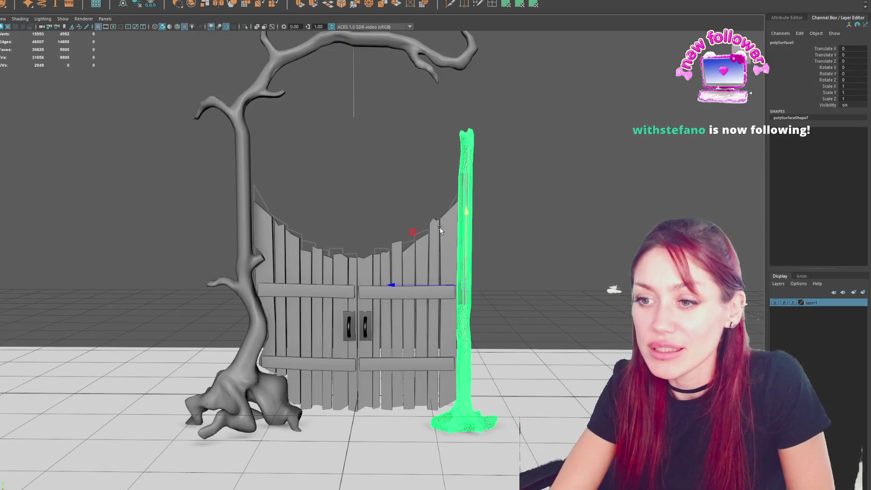
left_click(440, 227)
scroll(446, 232, "up", 5)
mouse_move(448, 233)
left_mouse_down("alt")
mouse_move(467, 301)
mouse_move(613, 298)
mouse_move(624, 307)
mouse_move(606, 295)
mouse_move(506, 297)
left_mouse_up("alt")
scroll(522, 325, "down", 3)
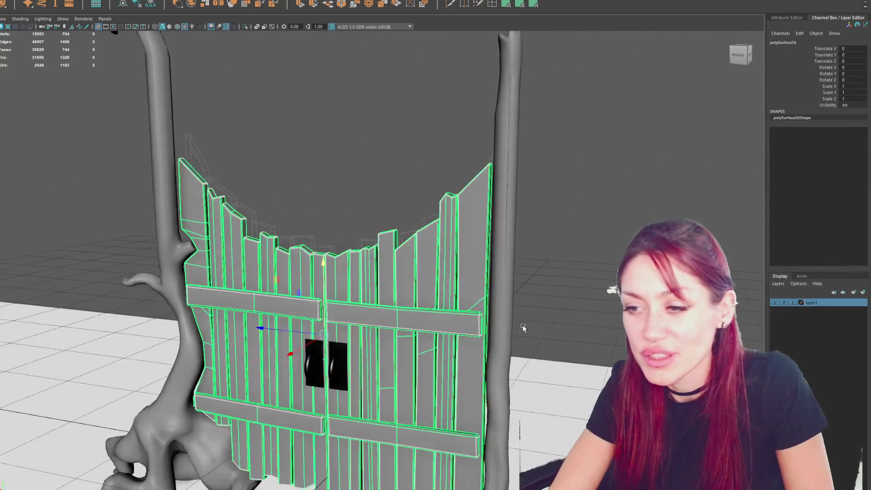
scroll(544, 331, "up", 6)
scroll(567, 336, "down", 5)
left_click_drag(571, 334, 592, 321, "alt")
scroll(499, 159, "down", 3)
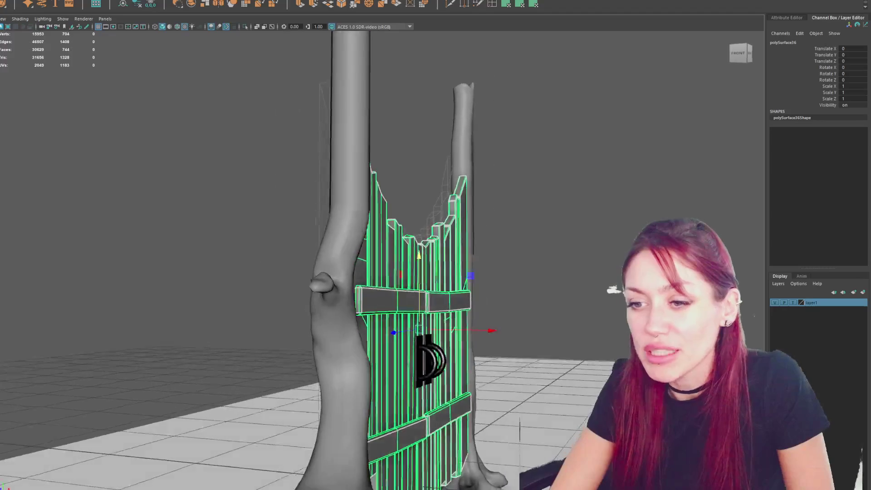
left_click_drag(481, 163, 498, 155, "alt")
scroll(498, 155, "up", 4)
scroll(498, 155, "down", 3)
left_click_drag(499, 434, 484, 381, "alt")
scroll(484, 382, "up", 3)
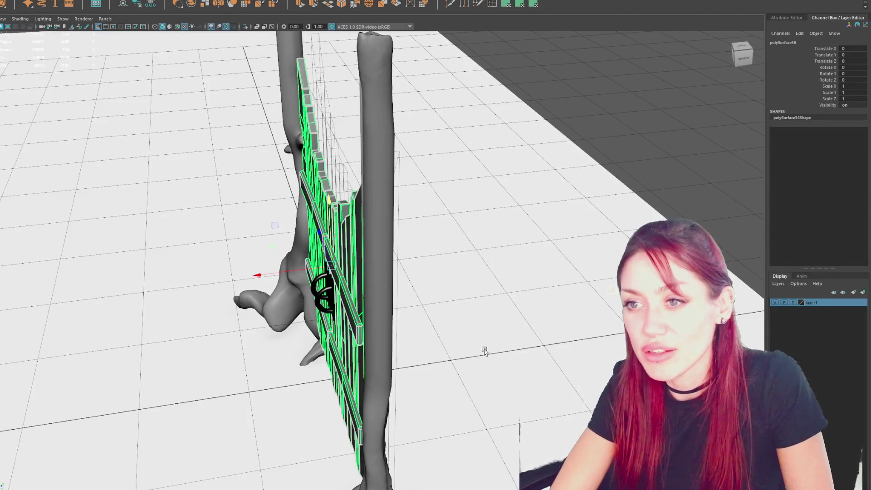
left_click(359, 126)
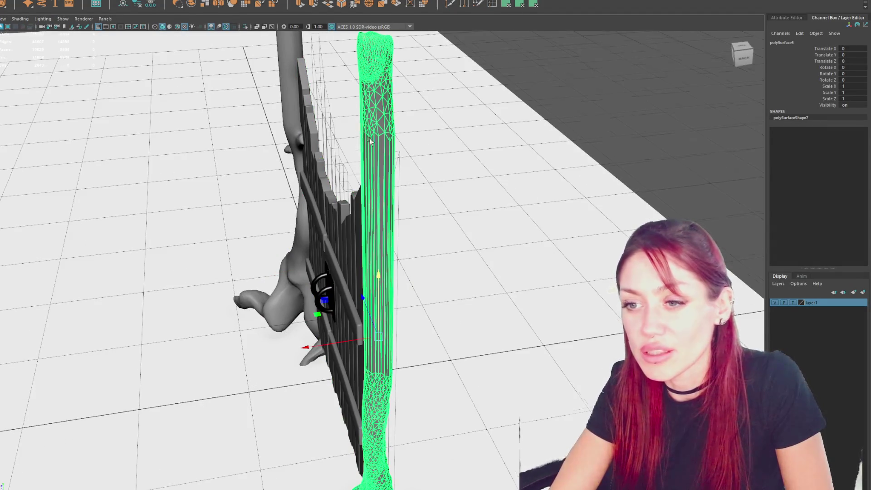
left_click_drag(453, 227, 590, 218, "alt")
scroll(590, 218, "up", 3)
left_click(654, 210)
left_click(526, 246)
mouse_move(526, 245)
left_mouse_down("alt")
mouse_move(554, 227)
mouse_move(612, 229)
left_mouse_up("alt")
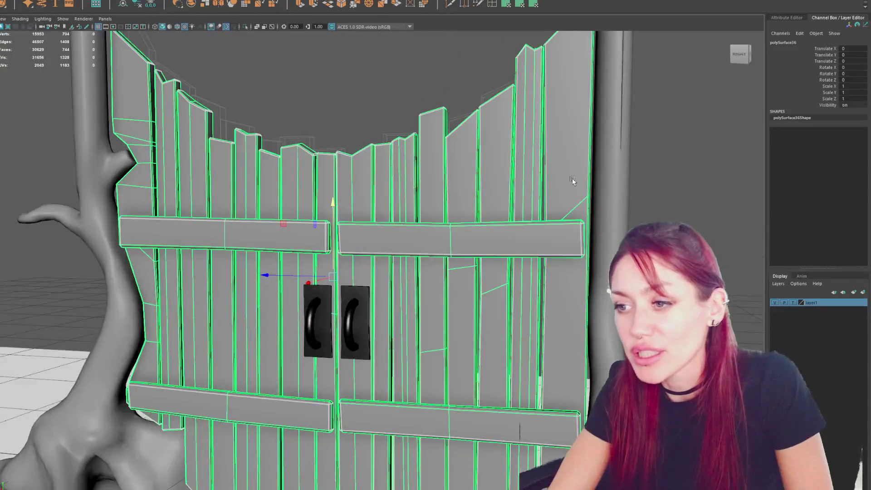
middle_click_drag(611, 228, 375, 245, "alt")
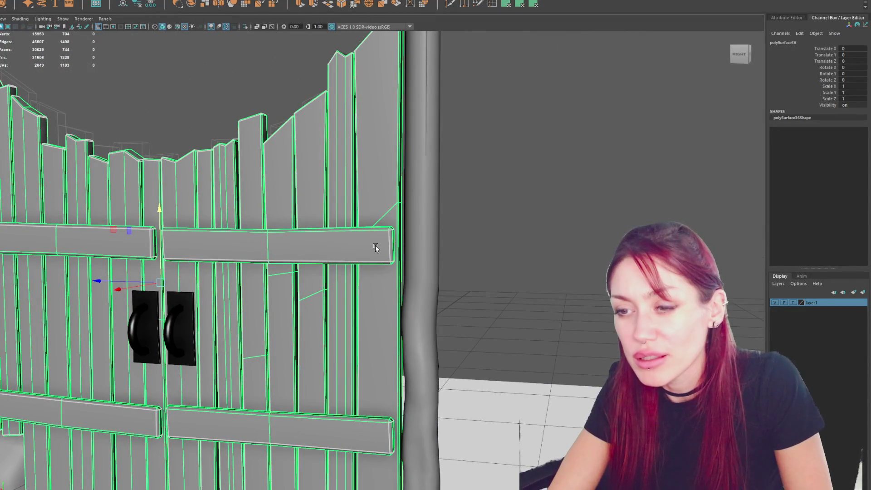
scroll(375, 245, "up", 3)
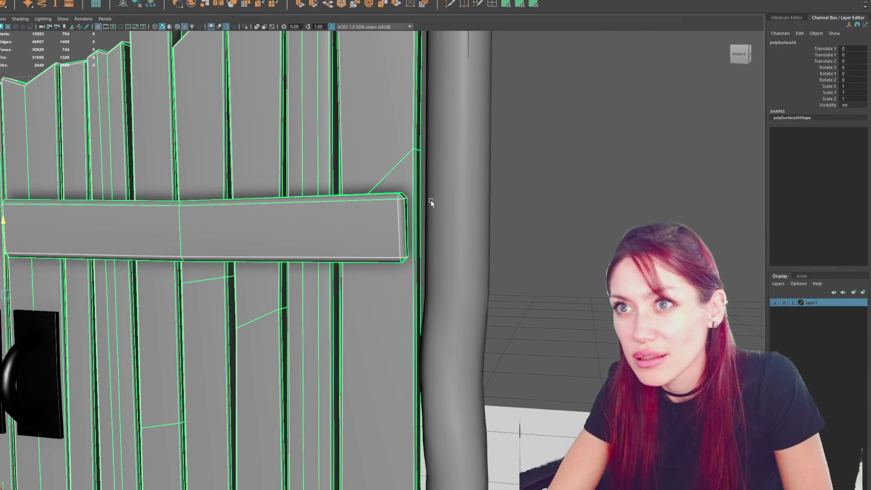
scroll(458, 212, "down", 3)
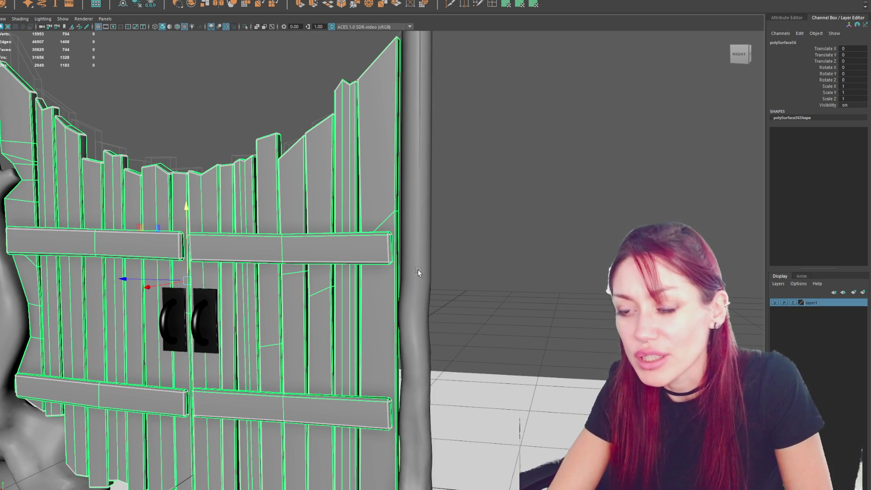
middle_click_drag(418, 272, 518, 255, "alt")
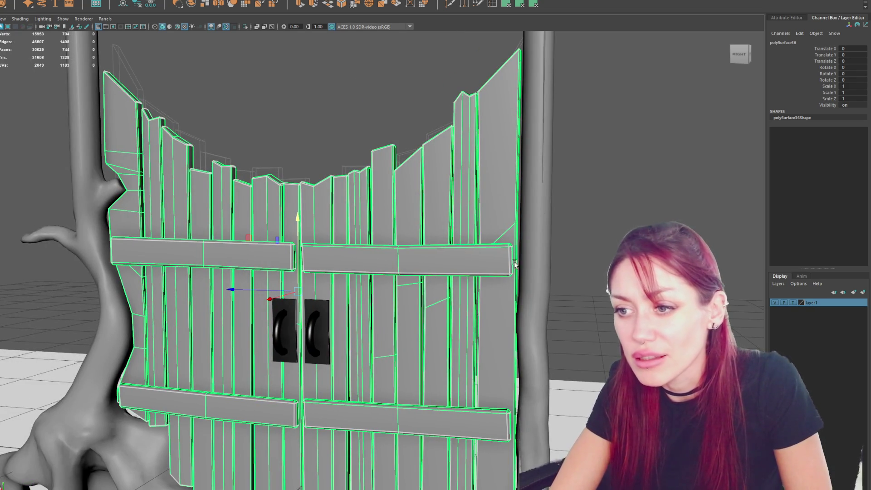
mouse_move(142, 247)
left_mouse_down("alt")
mouse_move(173, 245)
mouse_move(159, 247)
left_mouse_up("alt")
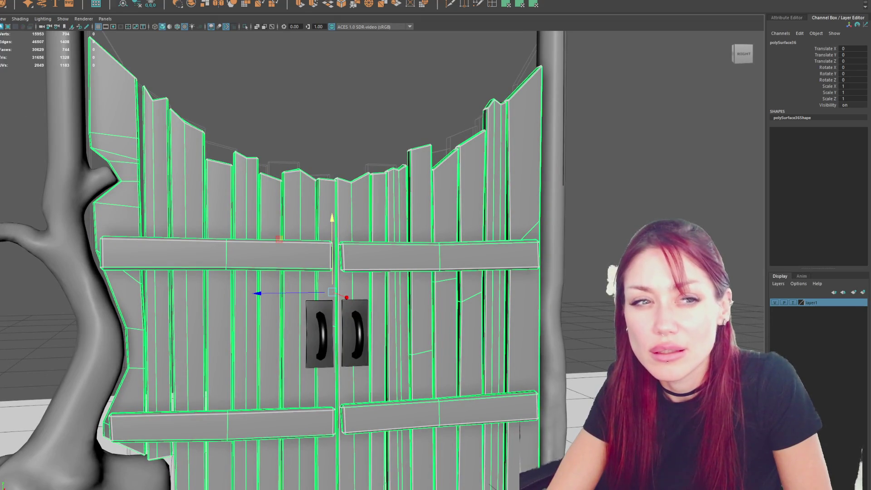
key("a")
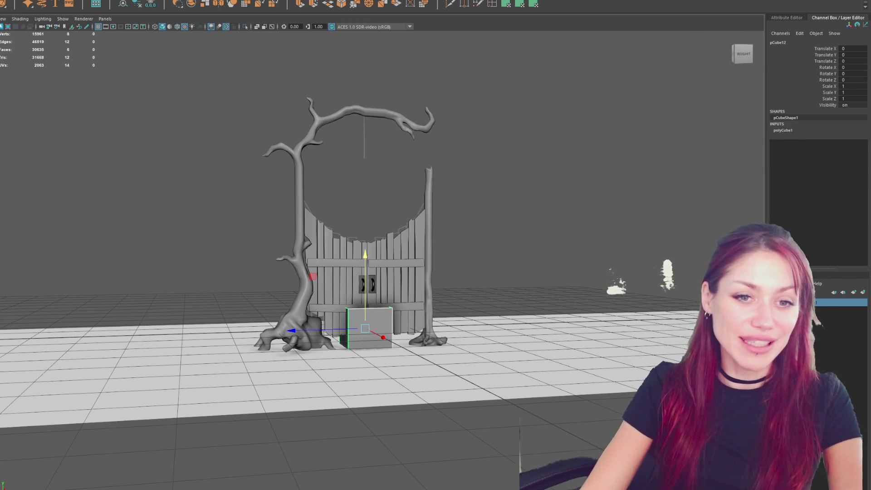
Step: Move the cube toward the gate and shrink its height and depth
scroll(427, 307, "up", 5)
mouse_move(389, 448)
left_mouse_down("alt")
mouse_move(551, 277)
mouse_move(467, 292)
mouse_move(328, 369)
mouse_move(328, 190)
left_mouse_up("alt")
mouse_move(304, 250)
left_mouse_down()
mouse_move(229, 257)
mouse_move(300, 248)
left_mouse_up()
key("r")
mouse_move(263, 179)
left_mouse_down()
mouse_move(262, 252)
mouse_move(241, 250)
mouse_move(388, 282)
mouse_move(431, 268)
left_mouse_up()
key("w")
Step: Lower and narrow the block to scale 0.063, 0.37, 0.168 against the rail end
key("f")
scroll(526, 270, "down", 5)
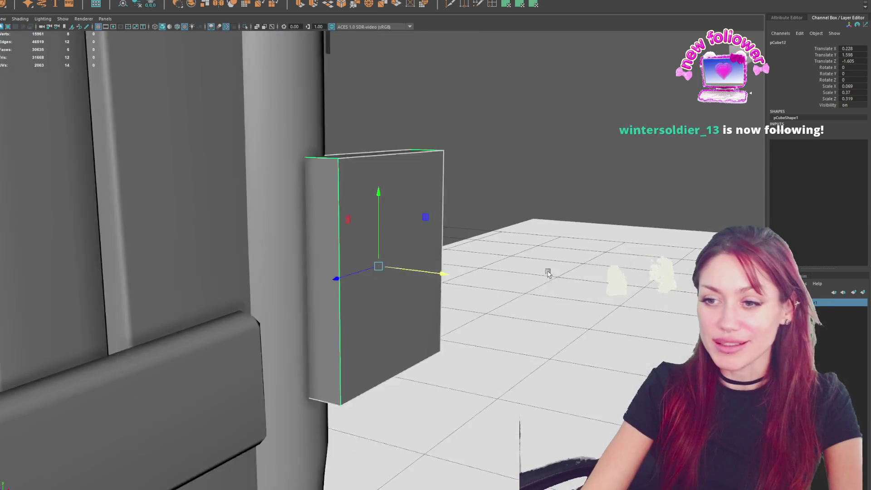
mouse_move(374, 230)
left_mouse_down()
mouse_move(374, 289)
mouse_move(394, 263)
left_mouse_up()
mouse_move(318, 339)
left_mouse_down()
mouse_move(235, 343)
mouse_move(277, 331)
mouse_move(266, 334)
left_mouse_up()
key("r")
mouse_move(347, 320)
left_mouse_down("alt")
mouse_move(249, 322)
mouse_move(245, 315)
mouse_move(375, 307)
mouse_move(404, 260)
mouse_move(306, 266)
mouse_move(459, 271)
mouse_move(411, 317)
mouse_move(399, 311)
mouse_move(407, 311)
mouse_move(399, 288)
mouse_move(356, 286)
left_mouse_up("alt")
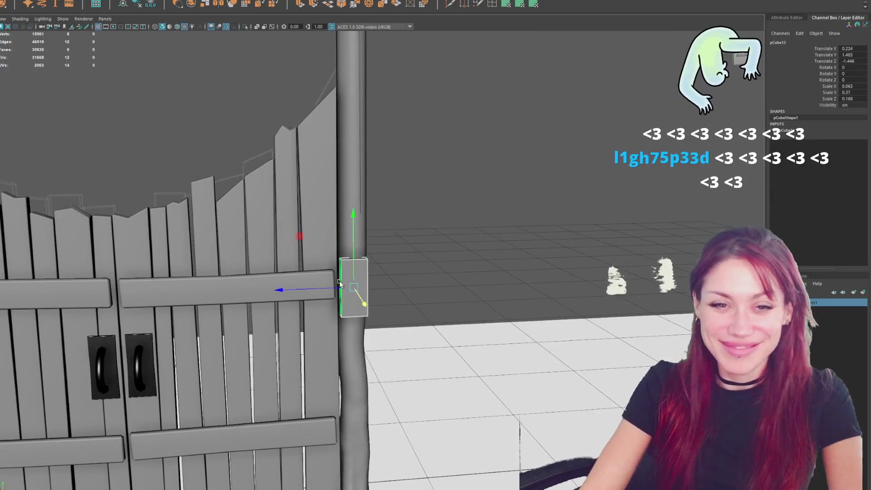
right_click_drag(356, 286, 404, 233, "alt")
mouse_move(404, 233)
left_mouse_down("alt")
mouse_move(420, 219)
mouse_move(399, 217)
left_mouse_up("alt")
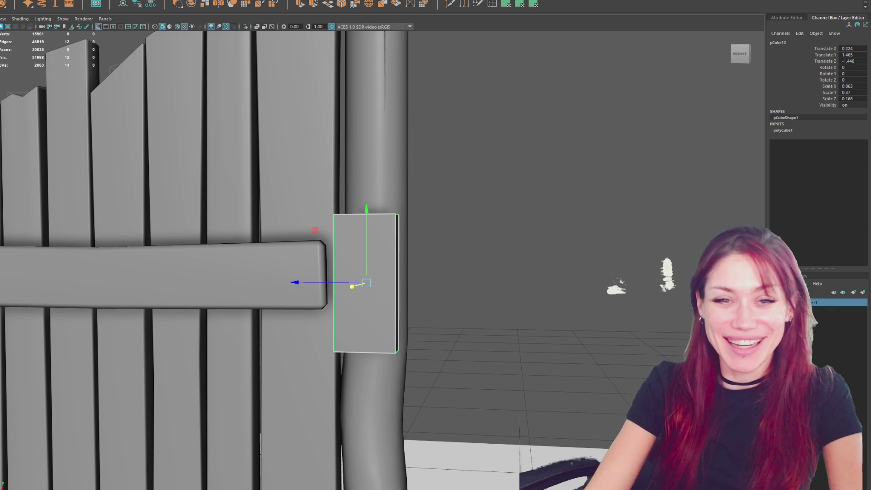
Step: Bevel pCube12's edges with a 0.3 fraction and soften its edge shading
left_click_drag(342, 259, 449, 305, "alt")
left_click(181, 1)
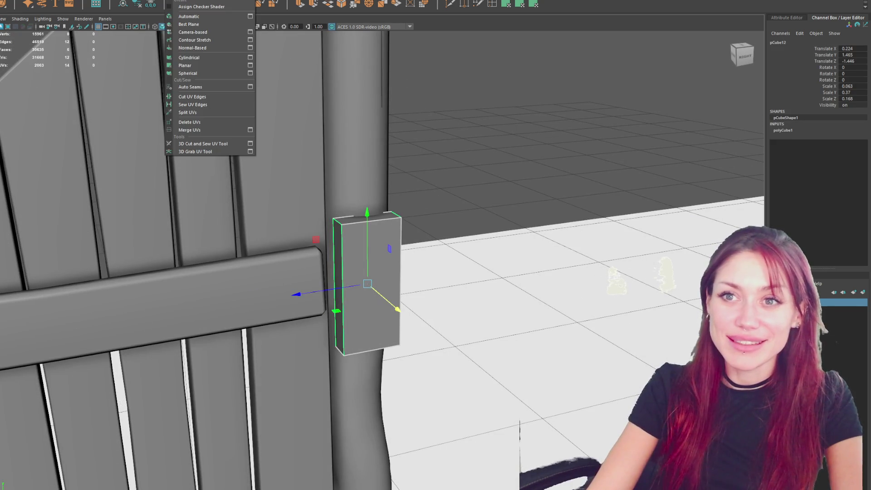
left_click(182, 25)
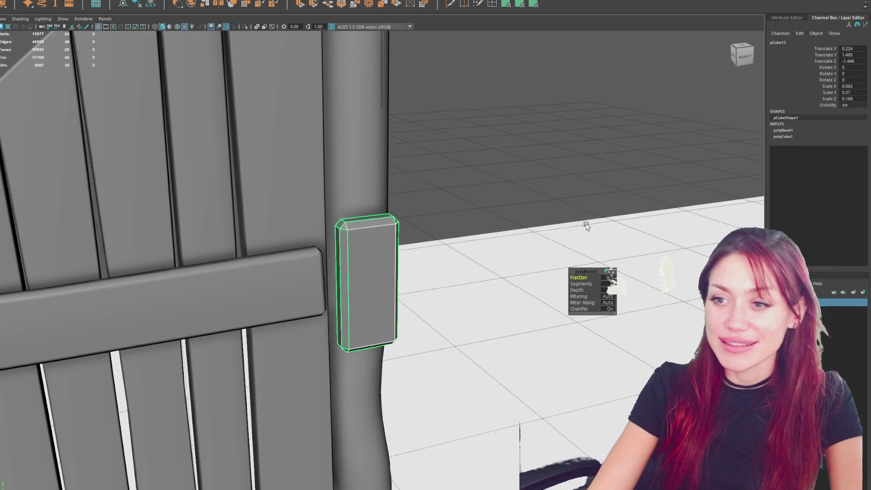
left_click_drag(582, 275, 580, 276)
left_click_drag(581, 276, 581, 275)
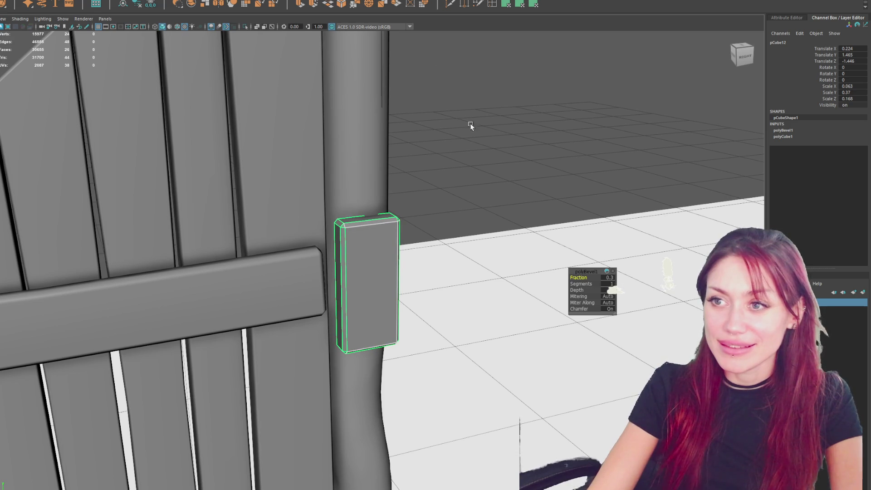
right_click_drag(442, 145, 530, 174, "shift")
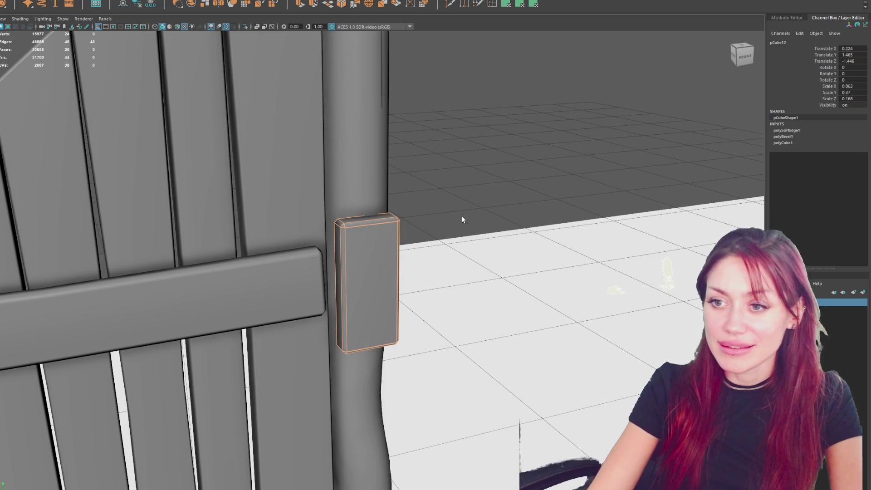
left_click_drag(452, 132, 458, 161, "alt")
right_click_drag(486, 35, 398, 273, "shift")
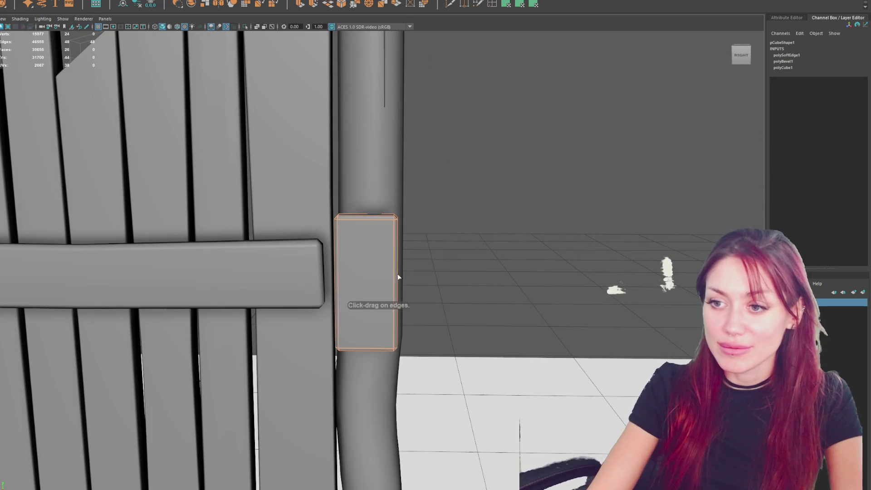
Step: Insert a horizontal edge loop across the middle of pCube12
left_click(337, 274)
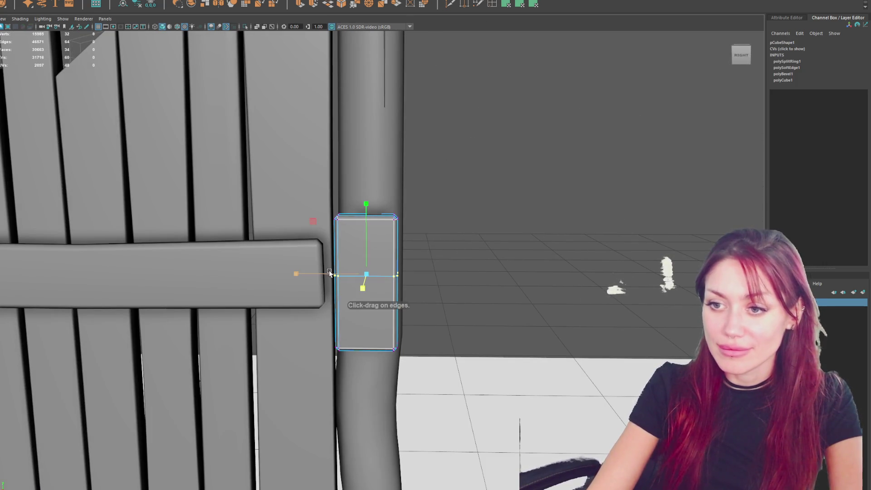
left_click(359, 211)
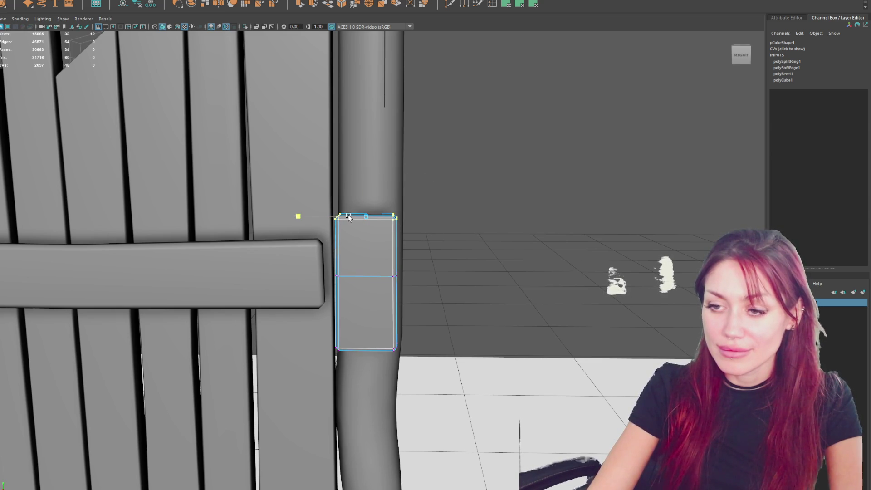
left_click(381, 263)
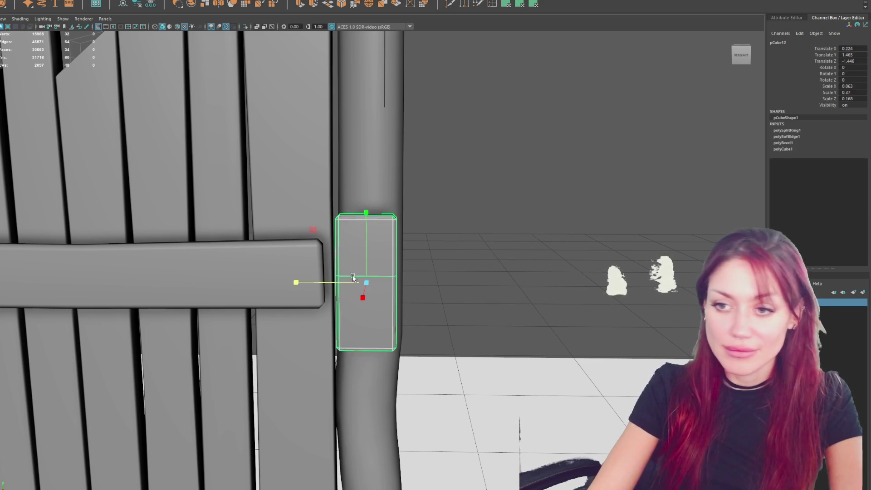
Step: In the UV Editor, select the block's UV shells and scale them to texel density
left_click(492, 3)
left_click_drag(130, 181, 261, 325)
left_click(427, 284)
Step: Cut an edge loop, sew, unfold and orient pCube12's UVs into one straight shell
key("f")
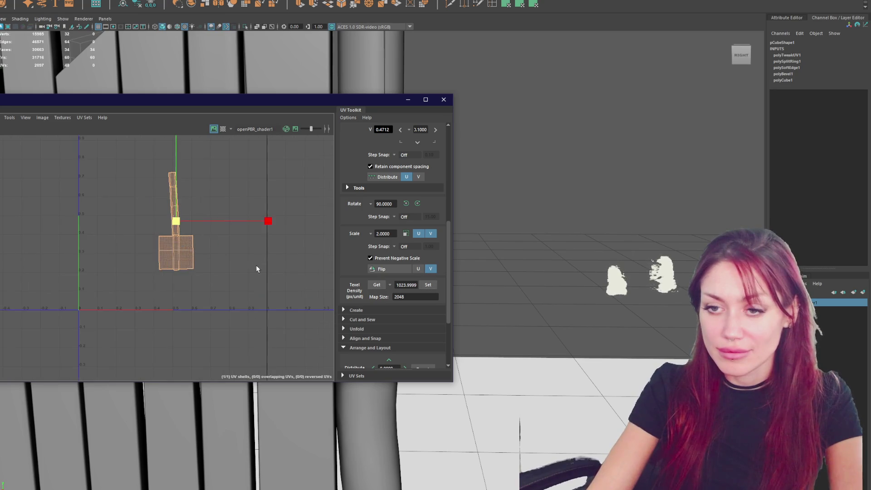
scroll(245, 205, "up", 3)
double_click(196, 253)
key("ctrl+x")
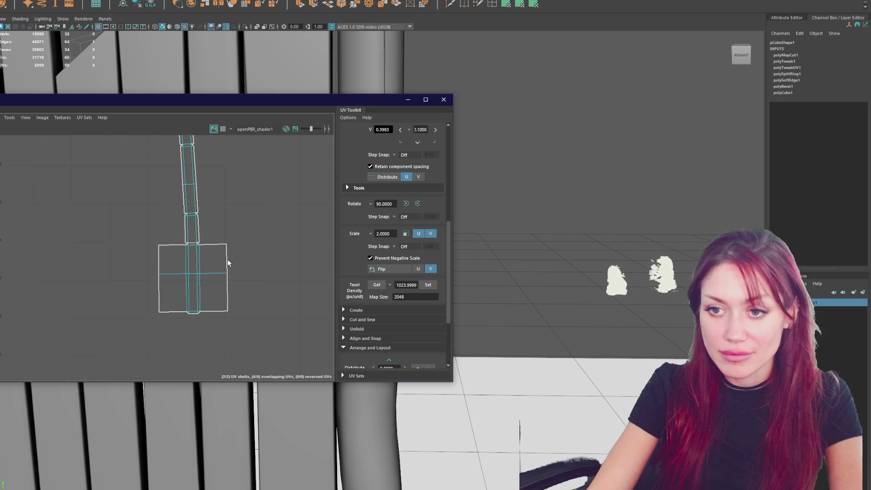
right_click_drag(253, 204, 275, 207, "shift")
right_click_drag(196, 265, 269, 231, "shift")
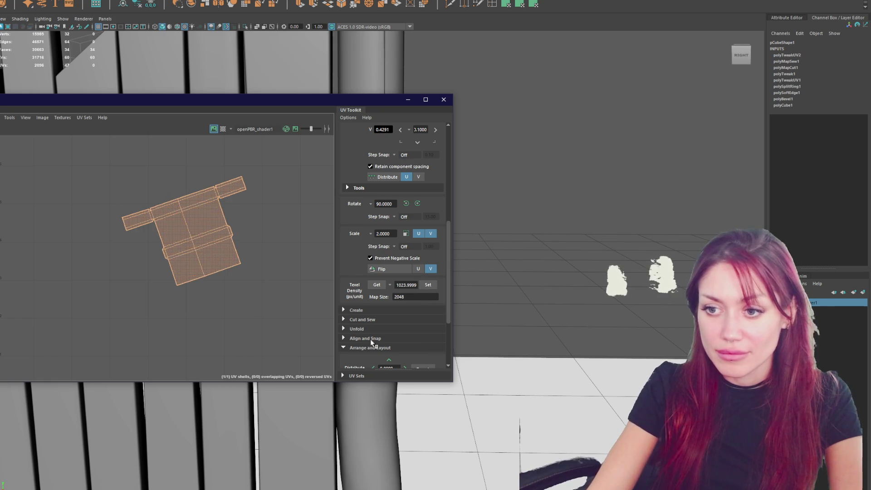
scroll(367, 344, "down", 5)
left_click(363, 296)
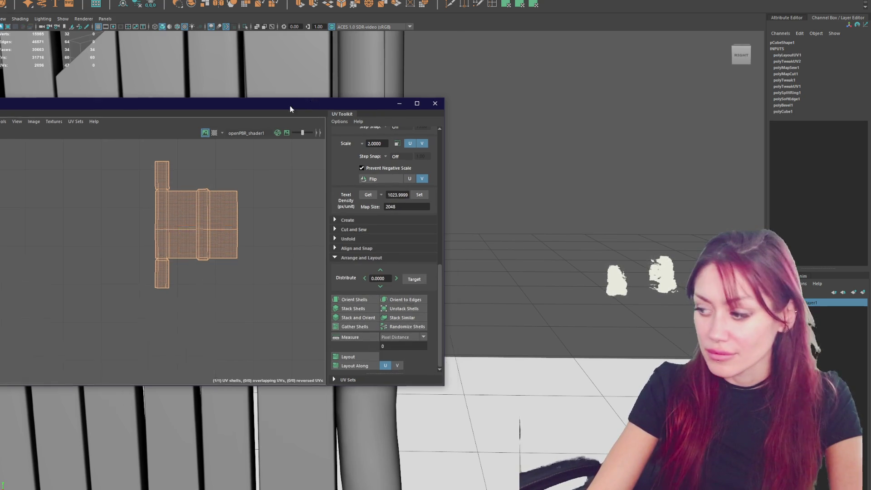
left_click_drag(307, 97, 0, 100)
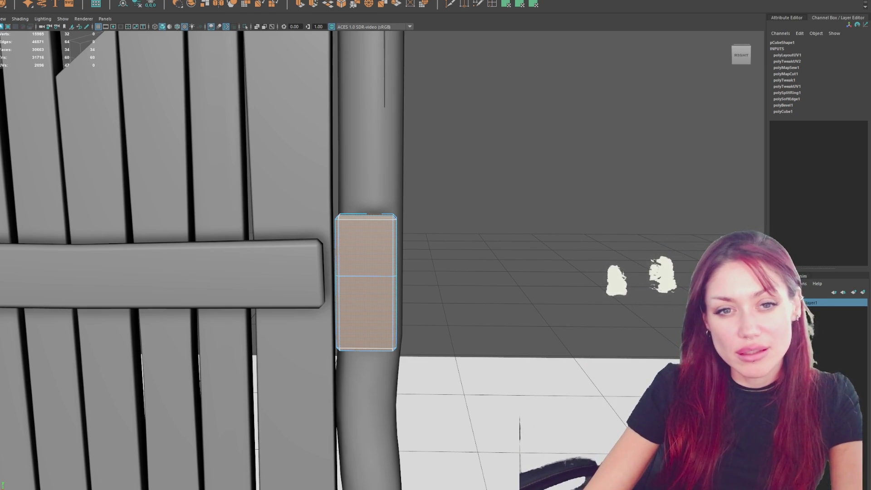
Step: Apply soft edges to the pCube12 bracket block
right_click_drag(474, 175, 549, 154)
scroll(482, 142, "down", 3)
mouse_move(597, 159)
left_mouse_down("alt")
mouse_move(503, 175)
mouse_move(618, 171)
mouse_move(298, 293)
mouse_move(324, 265)
left_mouse_up("alt")
Step: Select the gate's right-end vertices, then pull back and select the bracket block
left_click(324, 265)
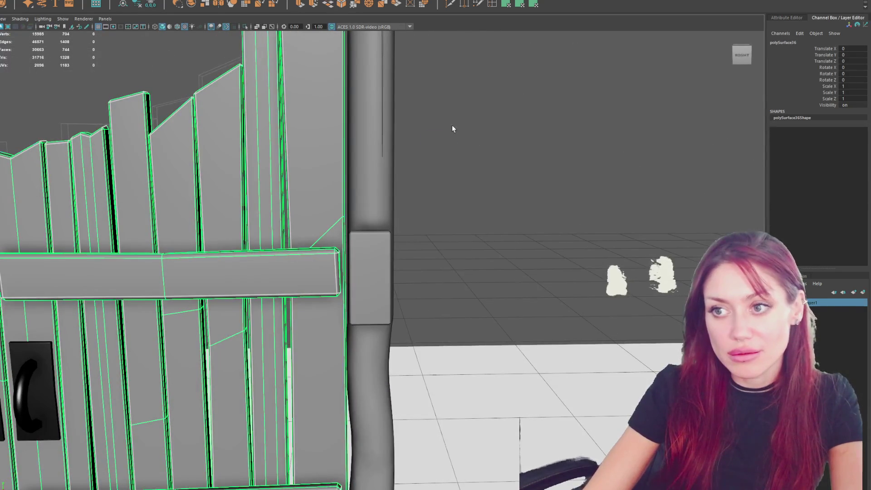
key("F9")
left_click_drag(346, 311, 337, 192)
key("e")
left_click(545, 127)
right_click_drag(544, 128, 32, 229, "alt")
left_click(374, 270)
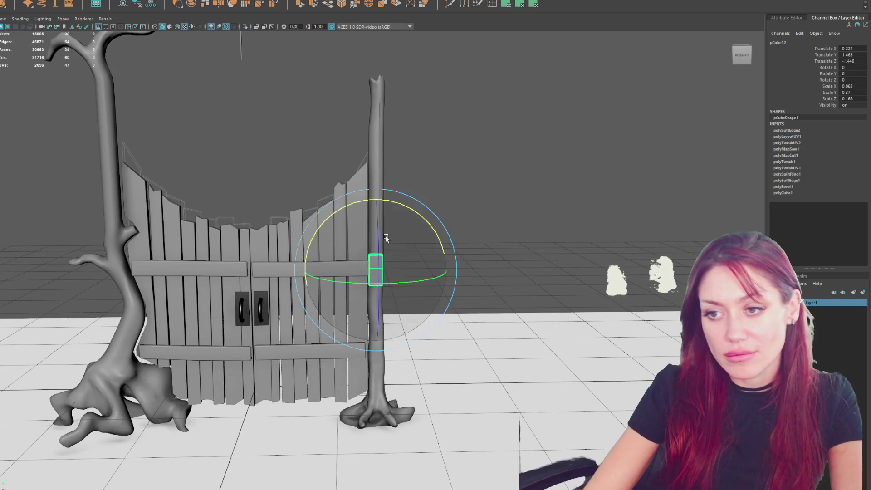
Step: Duplicate the bracket block pCube13 and move the copy down the left trunk
key("ctrl+d")
key("w")
left_click_drag(375, 222, 366, 297)
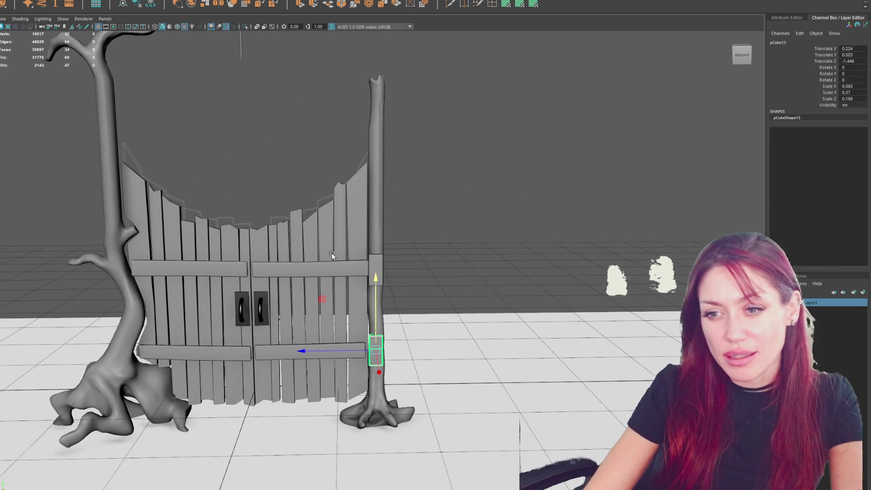
Step: Slide the lower bracket block snugly against the left trunk
mouse_move(331, 252)
left_mouse_down("alt")
mouse_move(317, 219)
mouse_move(627, 244)
mouse_move(705, 220)
mouse_move(475, 303)
left_mouse_up("alt")
scroll(476, 303, "up", 3)
left_click(134, 259)
left_click_drag(133, 258, 360, 241, "alt")
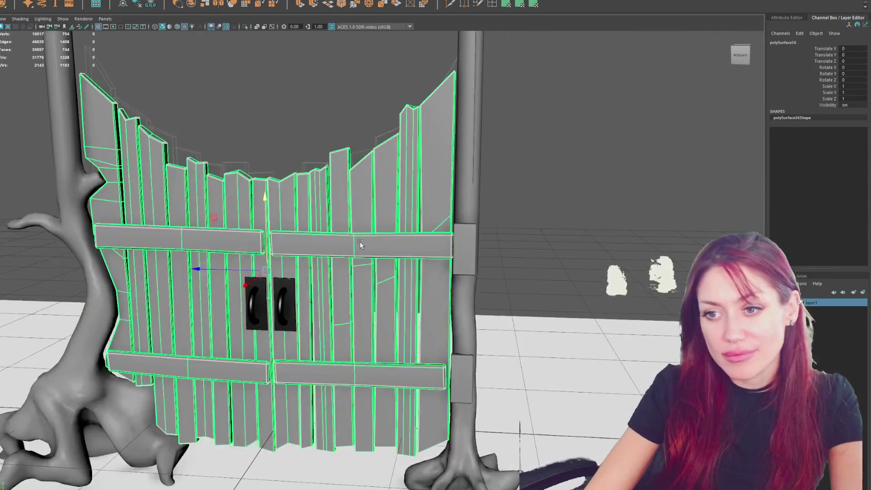
left_click(591, 175)
left_click(396, 253)
mouse_move(368, 271)
left_mouse_down("alt")
mouse_move(480, 246)
mouse_move(565, 328)
left_mouse_up("alt")
left_click(463, 249)
left_click_drag(303, 398, 343, 400)
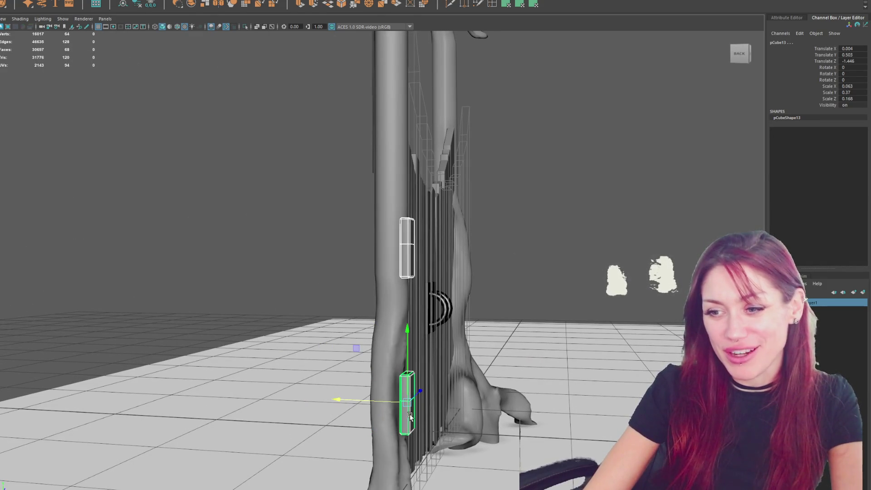
mouse_move(410, 416)
left_mouse_down("alt")
mouse_move(426, 404)
mouse_move(311, 404)
mouse_move(336, 390)
left_mouse_up("alt")
Step: Copy the lower block up the left trunk, then duplicate both blocks onto the right tree along Z
key("ctrl+d")
left_click_drag(305, 363, 301, 226)
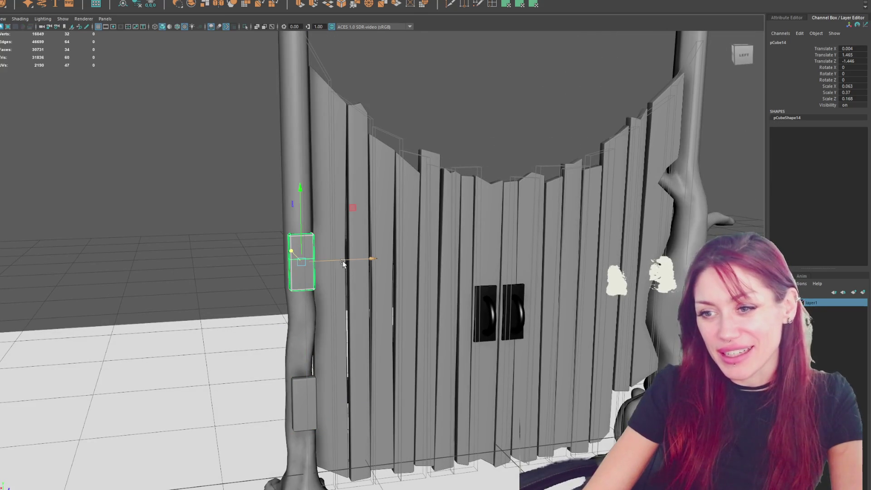
left_click(304, 399)
left_click(311, 272, "shift")
key("ctrl+d")
mouse_move(340, 259)
left_mouse_down()
mouse_move(726, 247)
mouse_move(654, 263)
left_mouse_up()
left_click(679, 261)
Step: Select the two handle plates on the gate
scroll(499, 295, "down", 5)
left_click(499, 294)
mouse_move(499, 295)
left_mouse_down("alt")
mouse_move(559, 282)
mouse_move(320, 312)
left_mouse_up("alt")
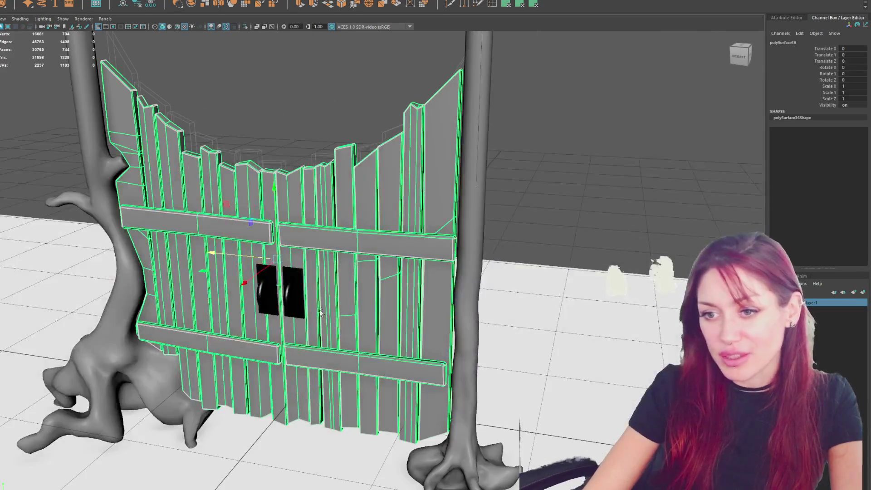
left_click(293, 297)
left_click(267, 291, "shift")
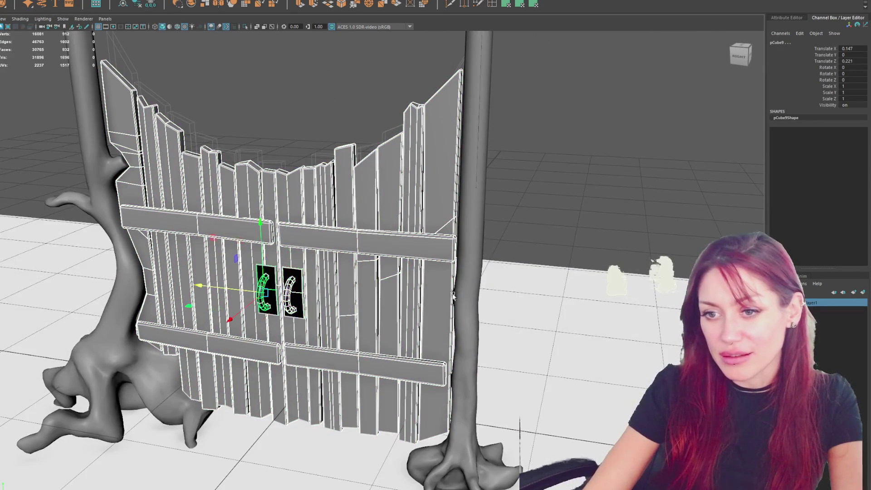
Step: Pick a handle's parent gate mesh and shift it to Translate X -0.135
left_click_drag(267, 290, 490, 334, "alt")
left_click(512, 326)
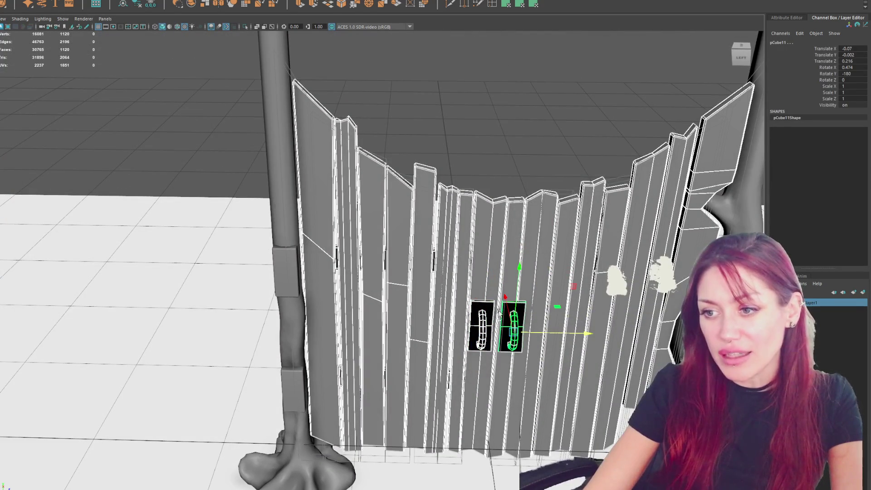
scroll(512, 325, "up", 3)
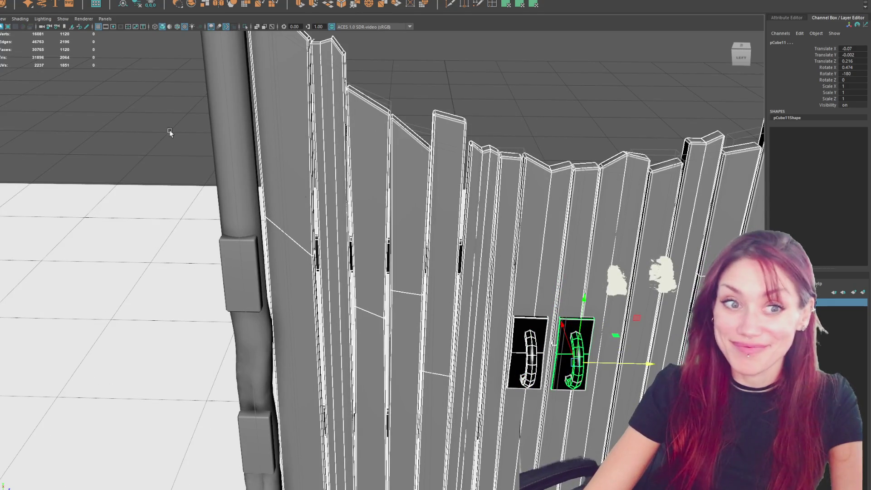
left_click_drag(568, 319, 397, 169, "alt")
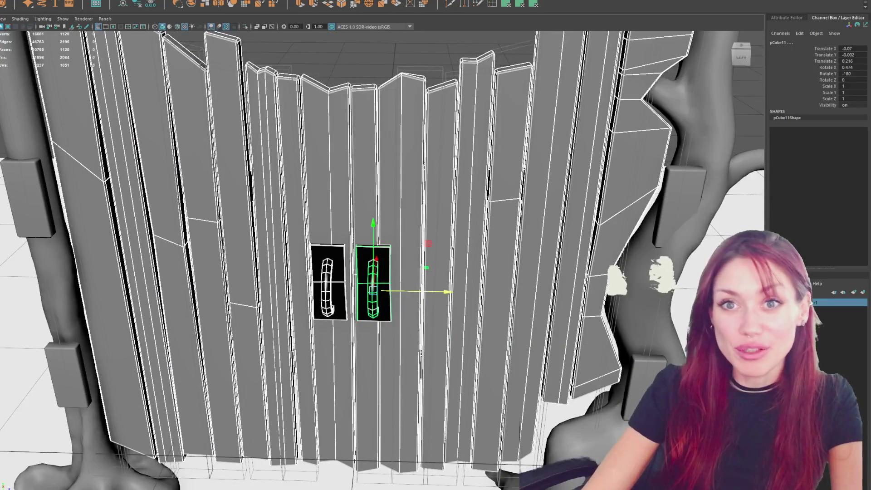
key("Up")
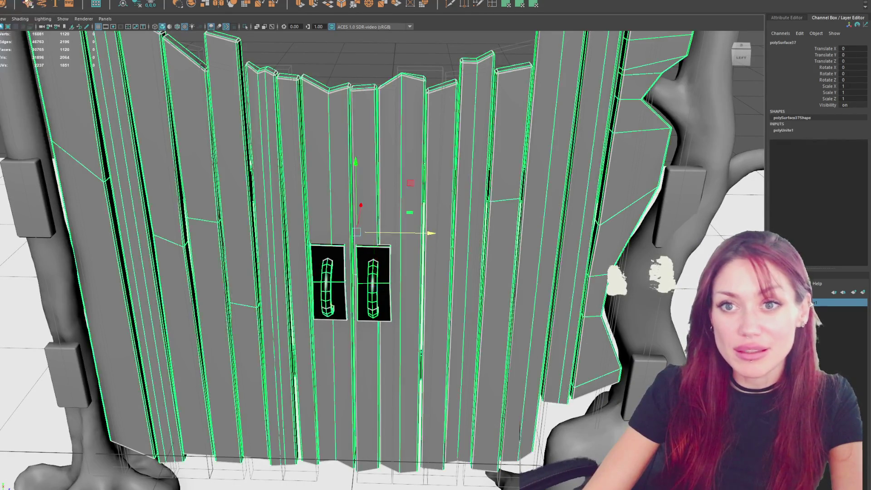
mouse_move(360, 206)
left_mouse_down()
mouse_move(345, 219)
mouse_move(382, 188)
mouse_move(81, 189)
left_mouse_up()
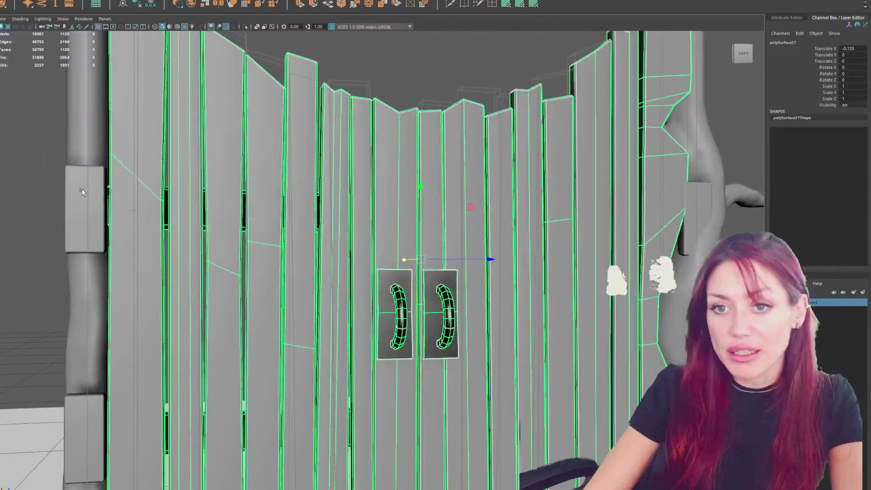
Step: Nudge the left-trunk brackets, pushing their inner vertices left against the trunk
left_click(82, 188)
left_click_drag(117, 211, 119, 211)
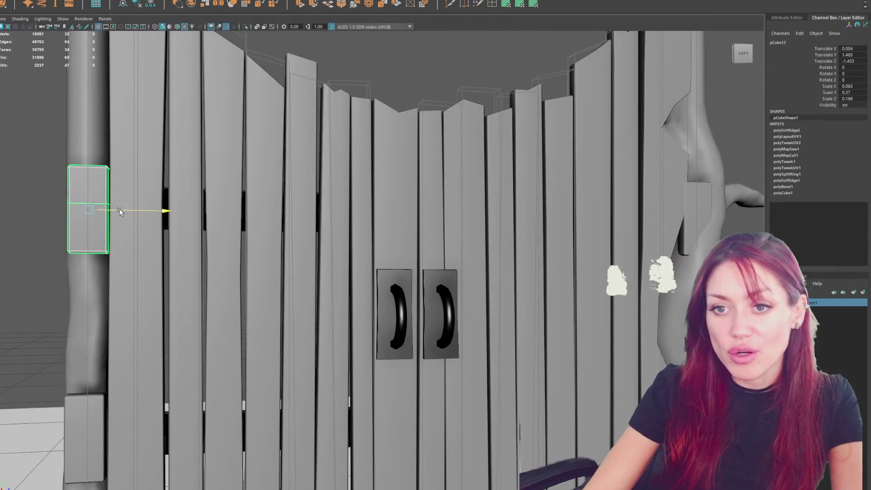
left_click(86, 416)
scroll(123, 434, "down", 5)
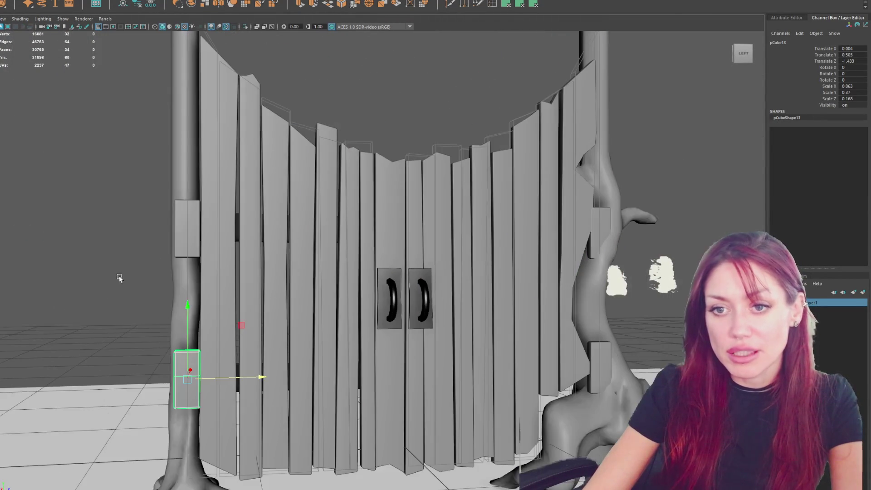
left_click(186, 227)
left_click_drag(104, 171, 177, 439)
left_click_drag(225, 305, 222, 306)
left_click(86, 166)
left_click_drag(91, 166, 137, 173, "alt")
Step: Raise the upper right-trunk bracket pCube15 to Translate Y 1.64 and check its fit
left_click(608, 232)
middle_click_drag(608, 232, 526, 238, "alt")
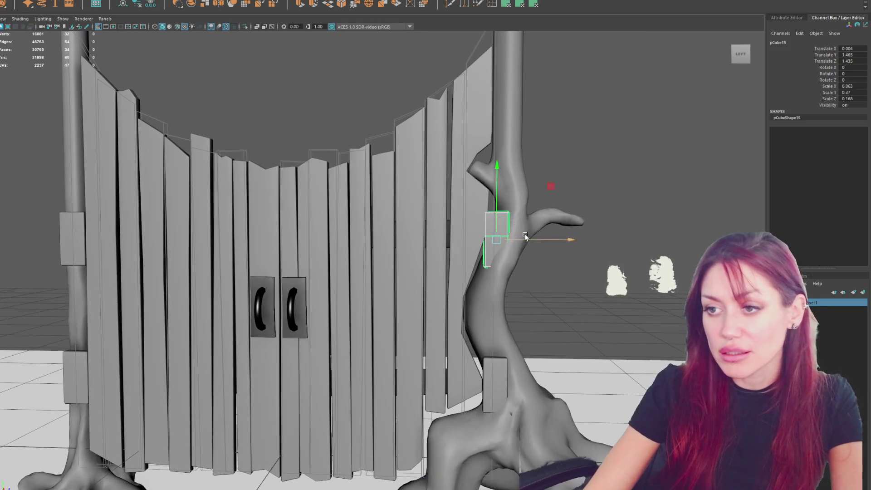
mouse_move(497, 213)
left_mouse_down()
mouse_move(506, 190)
mouse_move(528, 218)
mouse_move(605, 254)
mouse_move(480, 280)
left_mouse_up()
key("f")
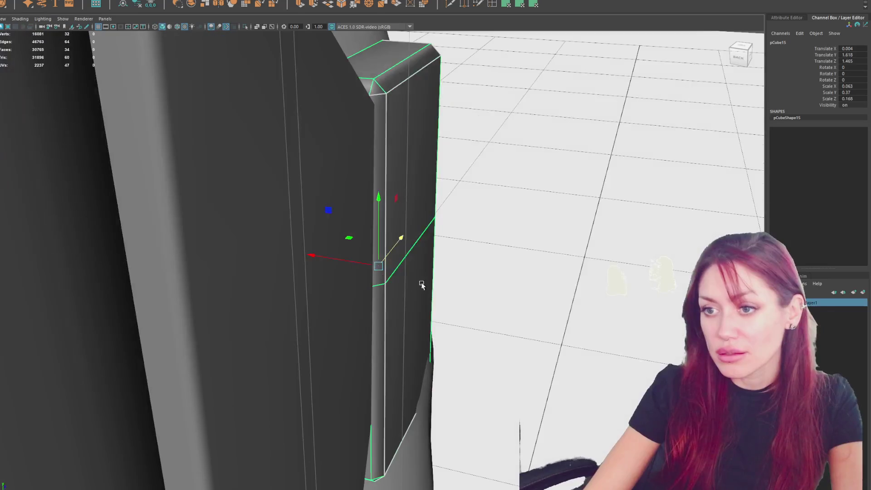
mouse_move(520, 253)
left_mouse_down("alt")
mouse_move(426, 265)
mouse_move(422, 251)
mouse_move(385, 222)
mouse_move(458, 268)
mouse_move(408, 272)
mouse_move(366, 262)
mouse_move(376, 254)
mouse_move(354, 308)
mouse_move(365, 322)
mouse_move(466, 301)
mouse_move(404, 341)
left_mouse_up("alt")
scroll(408, 227, "down", 5)
left_click(318, 295)
left_click(349, 313)
mouse_move(482, 307)
left_mouse_down("alt")
mouse_move(383, 316)
mouse_move(522, 263)
mouse_move(594, 216)
mouse_move(475, 218)
mouse_move(524, 175)
left_mouse_up("alt")
Step: Put the gate mesh in vertex mode and select vertices along its lower-right edge
key("e")
right_click_drag(524, 175, 449, 220)
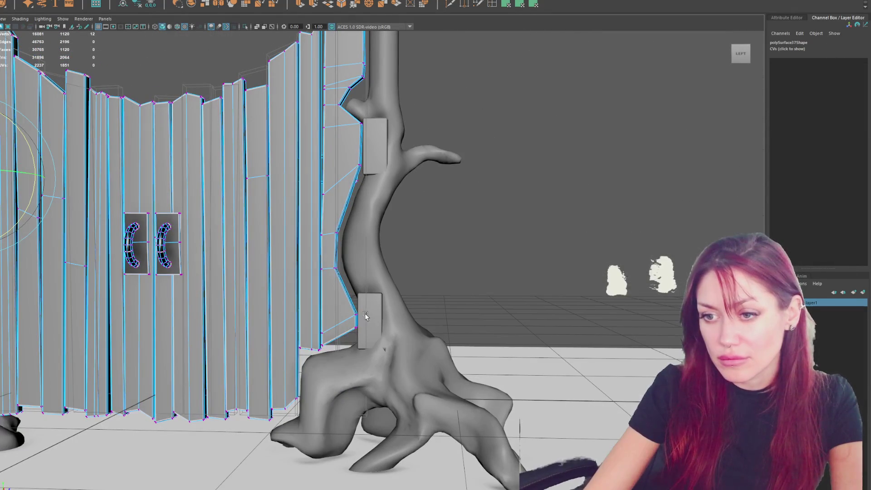
left_click_drag(345, 349, 345, 347)
left_click(485, 229)
mouse_move(485, 229)
left_mouse_down("alt")
mouse_move(431, 218)
mouse_move(396, 297)
mouse_move(550, 262)
left_mouse_up("alt")
left_click(396, 297)
key("F9")
left_click_drag(452, 275, 412, 315)
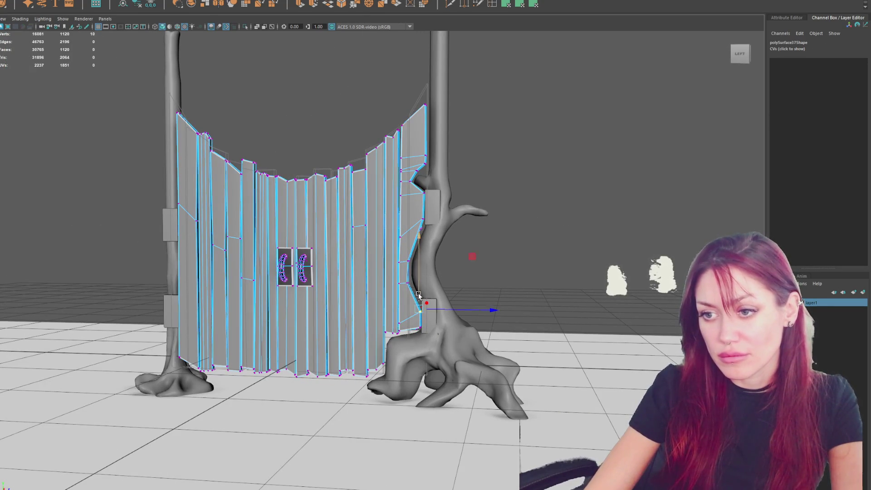
left_click(507, 222)
mouse_move(507, 222)
left_mouse_down("alt")
mouse_move(360, 235)
mouse_move(525, 248)
left_mouse_up("alt")
left_click(524, 249)
key("F9")
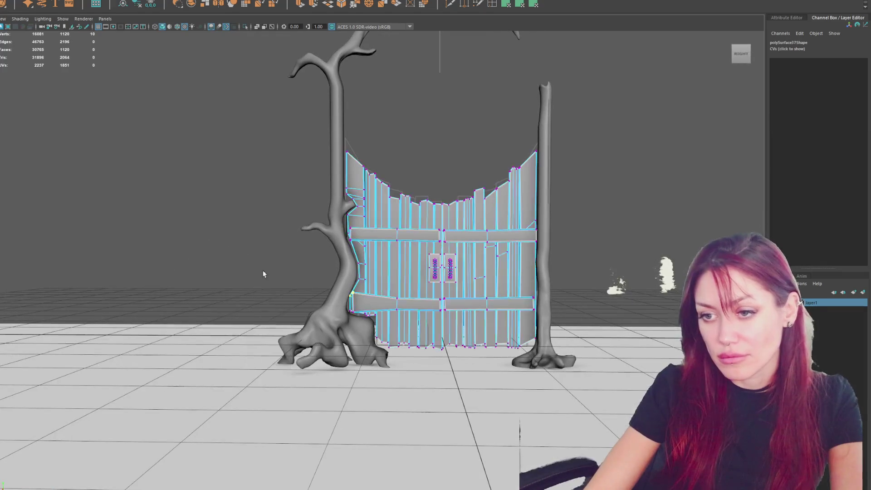
Step: Using wireframe, select the plank's top-left vertex and pull it down to fit the right trunk
scroll(235, 250, "up", 5)
key("4")
mouse_move(281, 342)
left_mouse_down()
mouse_move(312, 405)
mouse_move(311, 383)
left_mouse_up()
key("5")
key("4")
left_click(303, 351)
key("5")
key("w")
left_click_drag(303, 331, 303, 340)
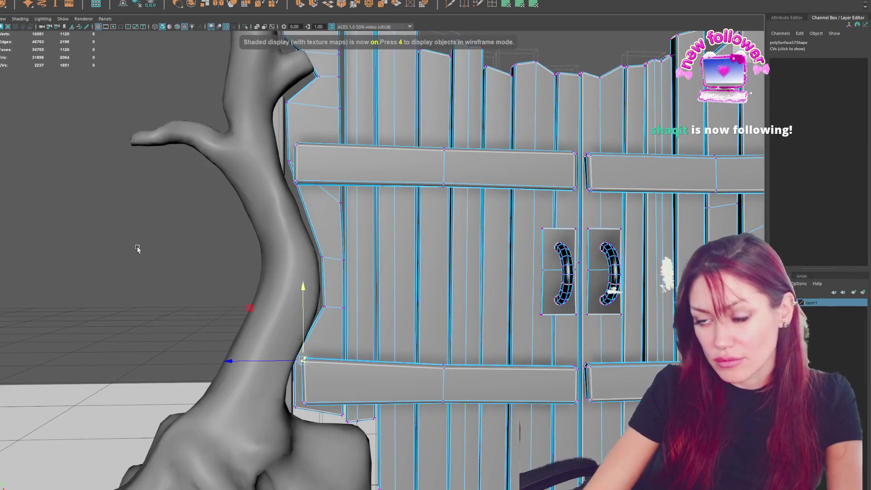
left_click(170, 274)
scroll(175, 218, "down", 3)
mouse_move(175, 218)
left_mouse_down("alt")
mouse_move(389, 256)
mouse_move(193, 258)
left_mouse_up("alt")
left_click(327, 228)
Step: Mirror the gate mesh polySurface37 with Flip across the object X axis
left_click(589, 227, "shift")
left_click(509, 222)
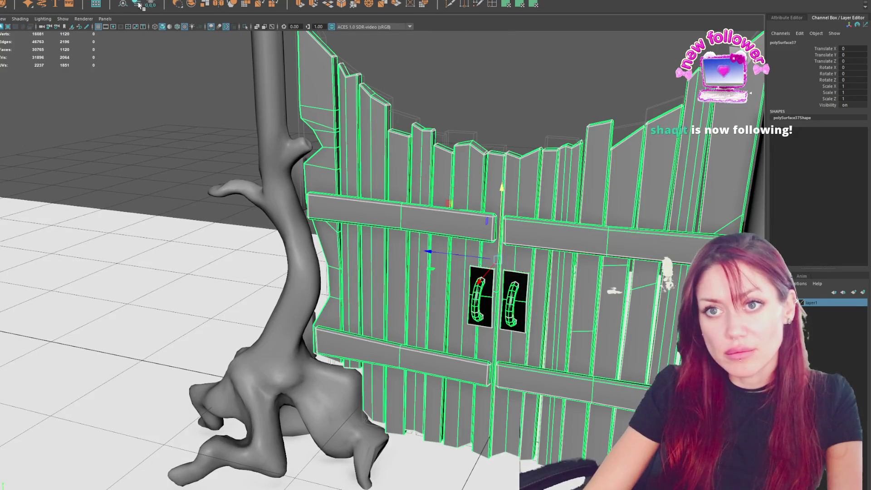
left_click(20, 1)
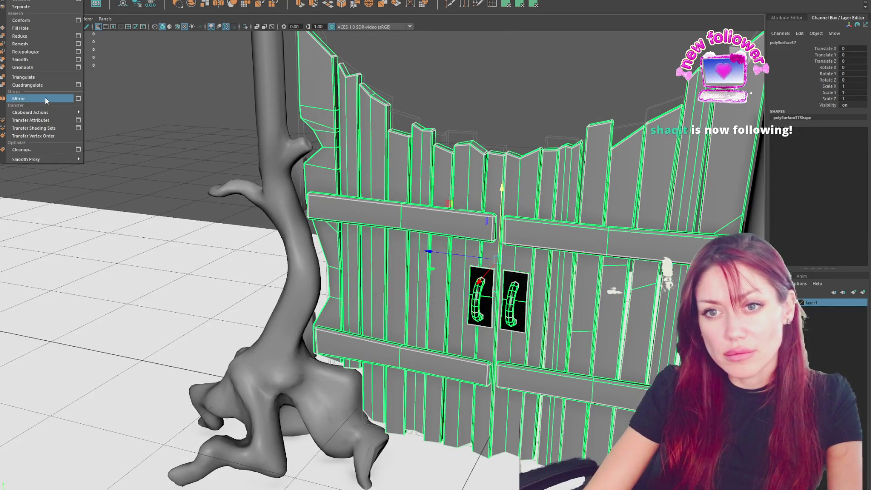
left_click(78, 99)
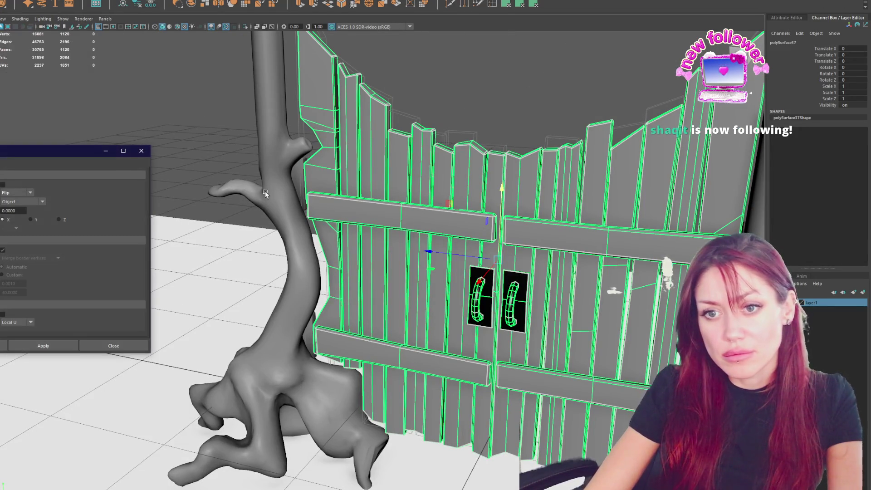
left_click(44, 345)
left_click(141, 151)
mouse_move(354, 273)
left_mouse_down("alt")
mouse_move(396, 275)
mouse_move(366, 247)
mouse_move(257, 254)
mouse_move(394, 210)
left_mouse_up("alt")
left_click(457, 191)
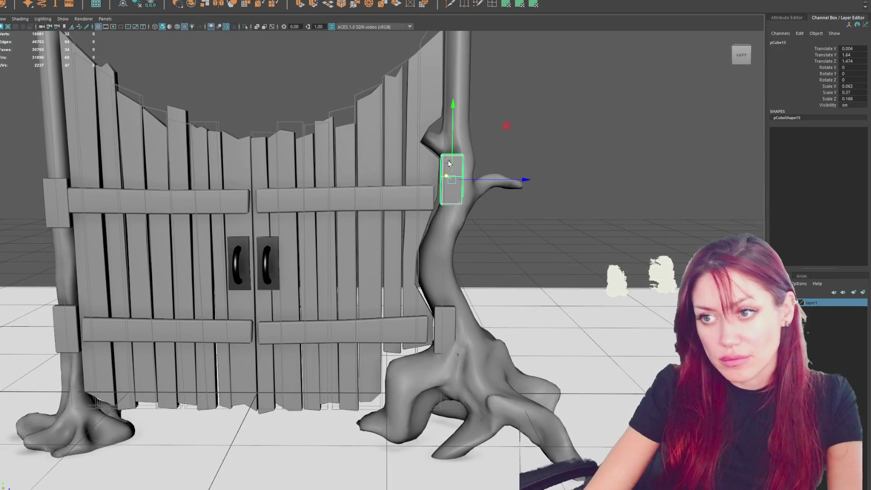
Step: Lower pCube15 to Translate Y 1.517 and tilt it to Rotate X 1.769
left_click(455, 189, "shift")
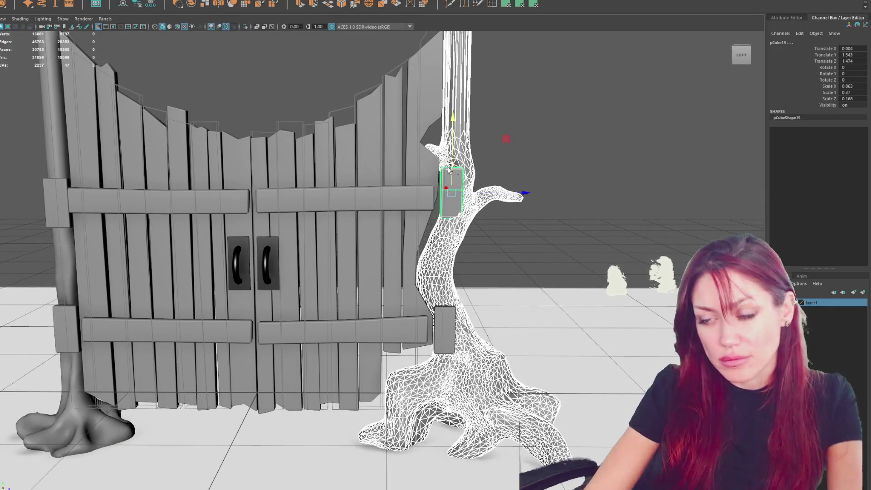
left_click(448, 184, "shift")
mouse_move(451, 162)
left_mouse_down()
mouse_move(465, 196)
mouse_move(461, 185)
left_mouse_up()
key("e")
mouse_move(486, 138)
left_mouse_down()
mouse_move(496, 142)
mouse_move(485, 144)
left_mouse_up()
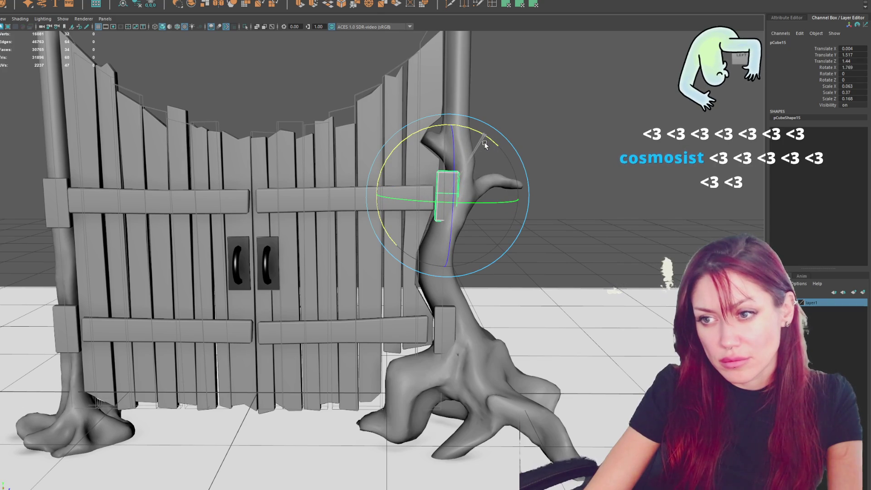
left_click(538, 173)
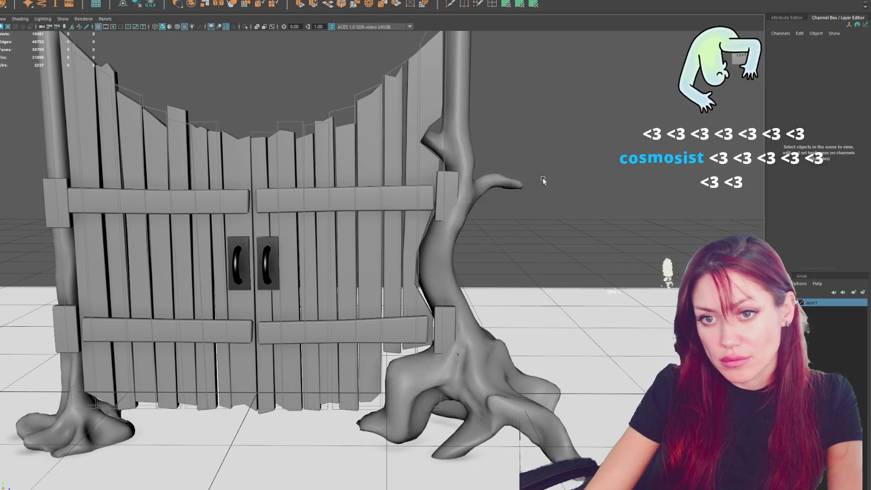
scroll(545, 179, "down", 3)
left_click(431, 320)
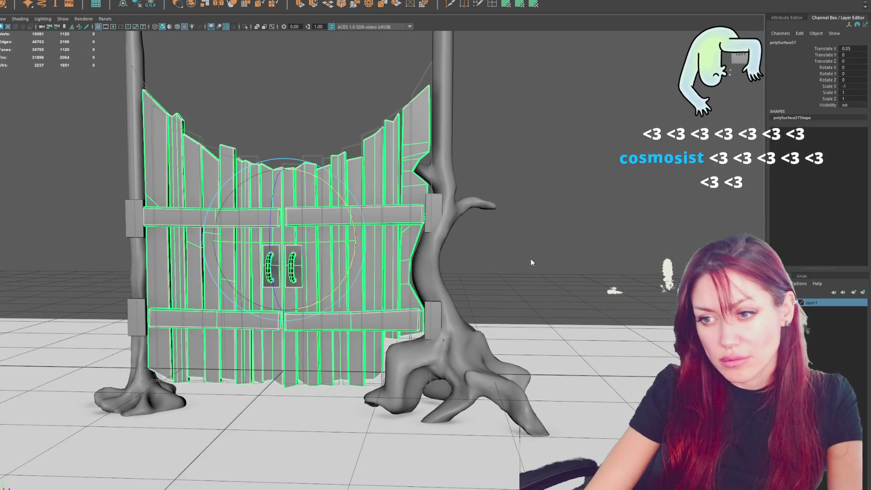
Step: In wireframe, push the gate's lower-right corner vertices right against the trunk's lower bracket
scroll(431, 320, "up", 3)
key("4")
mouse_move(431, 327)
left_mouse_down()
mouse_move(445, 350)
mouse_move(440, 374)
left_mouse_up()
key("5")
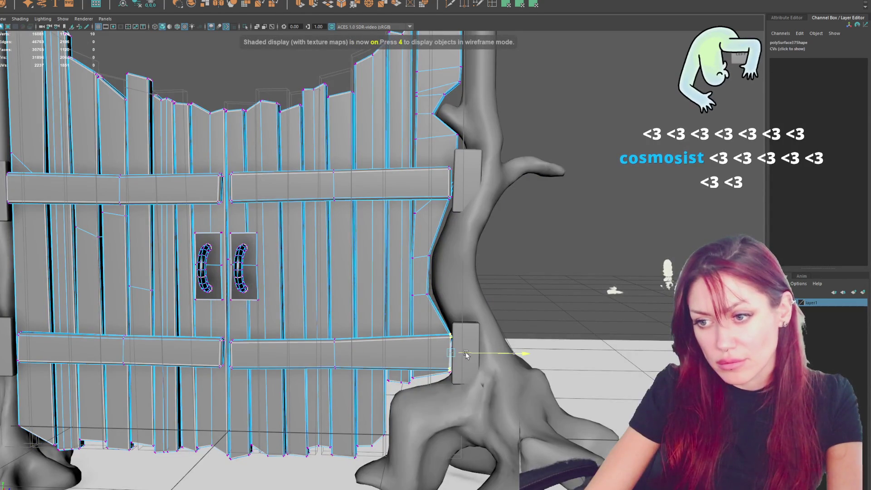
key("4")
scroll(446, 306, "up", 5)
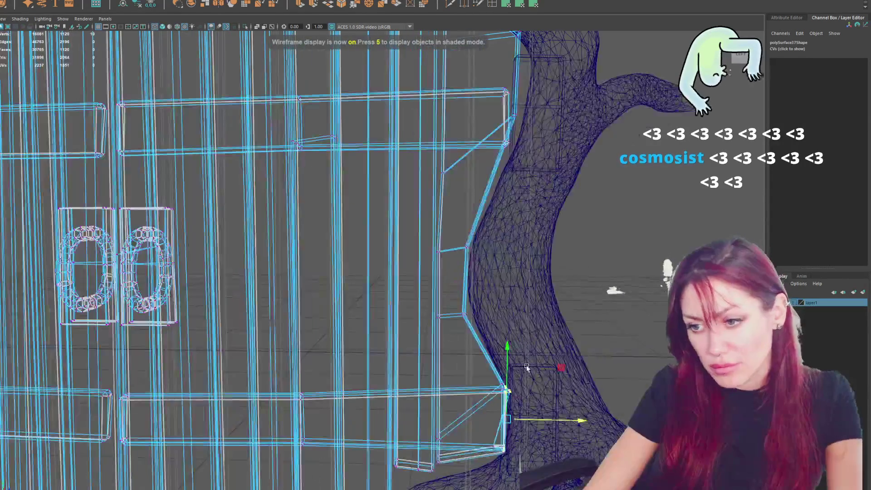
scroll(458, 381, "up", 2)
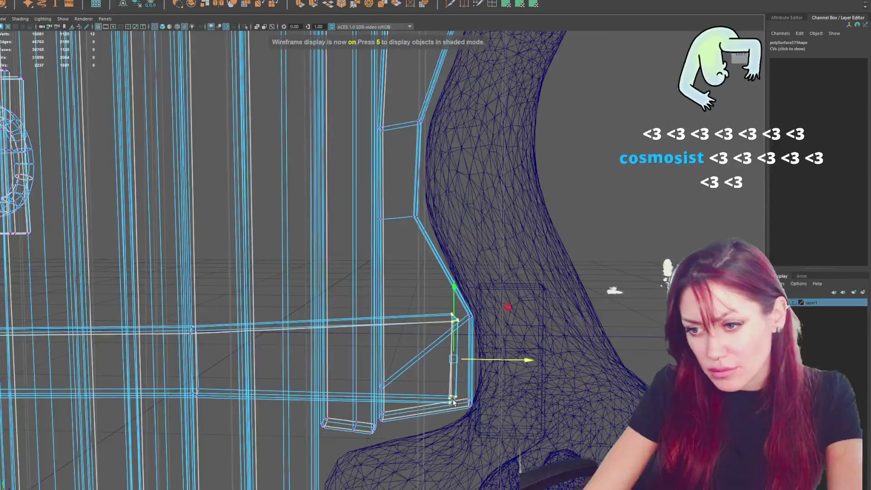
left_click_drag(499, 360, 515, 343)
key("5")
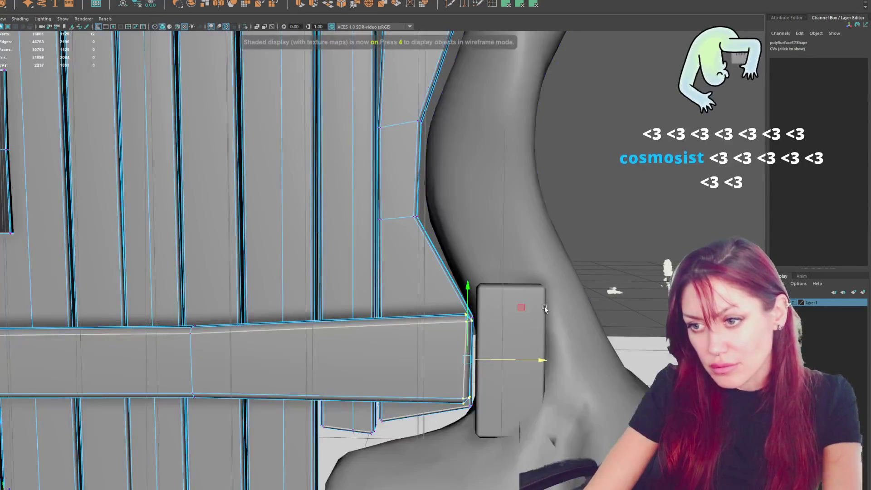
scroll(219, 262, "down", 10)
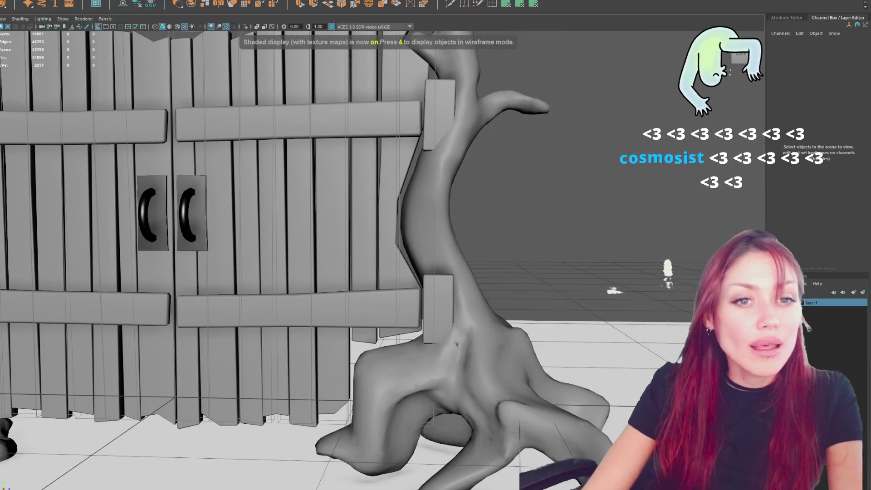
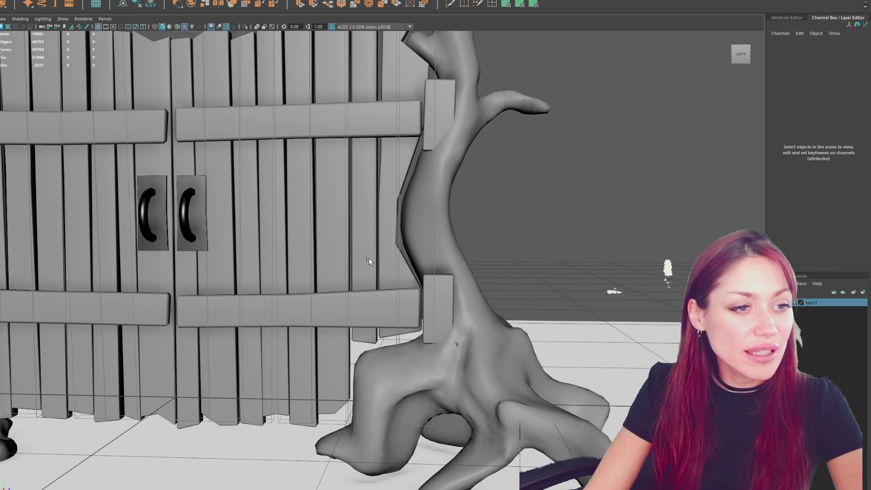
Step: In wireframe vertex mode, marquee-select the door's corner vertices beside the tree trunk
left_click(404, 301)
mouse_move(558, 215)
right_mouse_down()
mouse_move(538, 205)
mouse_move(525, 213)
right_mouse_up()
scroll(453, 290, "up", 3)
key("4")
left_click_drag(503, 440, 466, 334)
scroll(458, 327, "down", 3)
left_click_drag(526, 325, 481, 371)
Step: Move the corner vertices down along Y so the planks sit against the trunk
scroll(372, 316, "up", 3)
scroll(408, 345, "up", 3)
scroll(491, 394, "down", 2)
scroll(559, 408, "down", 1)
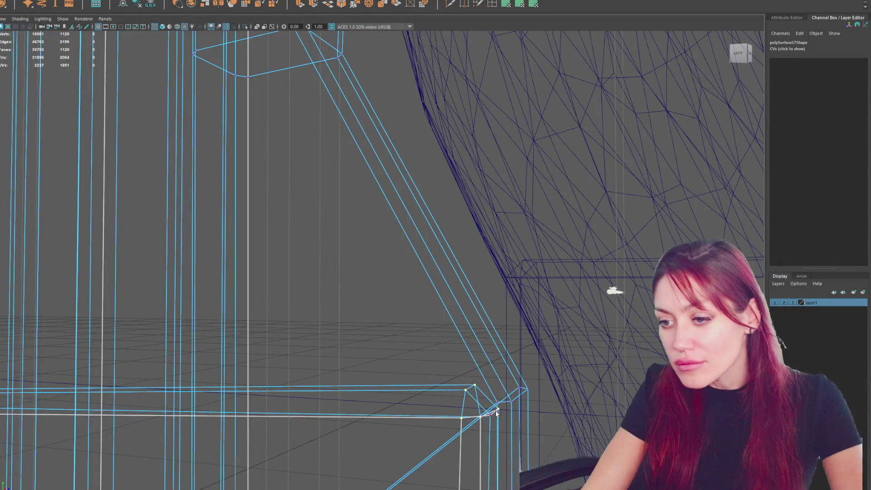
key("w")
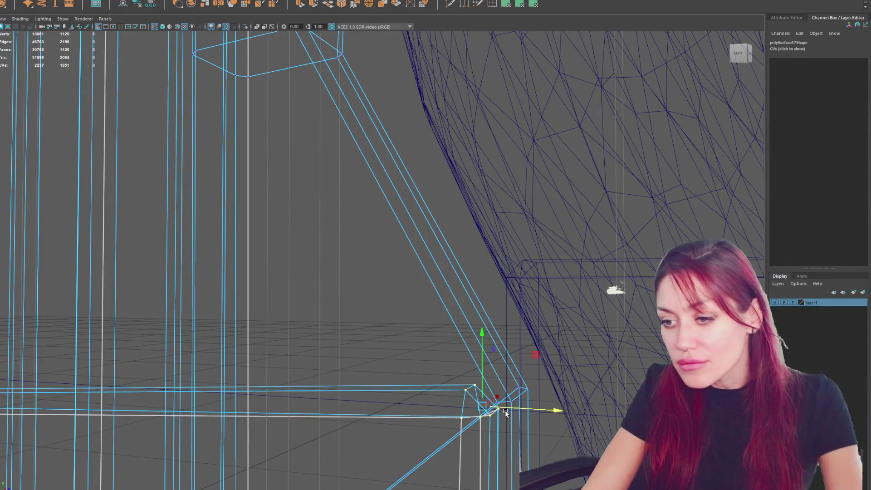
key("6")
left_click_drag(480, 370, 483, 393)
Step: Return to object mode and orbit to a front view of the whole gate
scroll(484, 393, "down", 10)
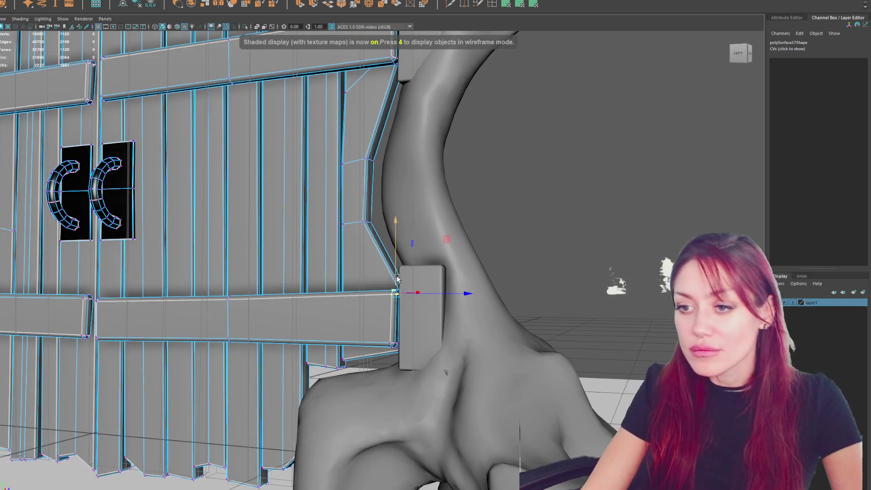
key("F8")
scroll(664, 153, "down", 5)
left_click_drag(665, 153, 311, 226, "alt")
scroll(346, 234, "up", 5)
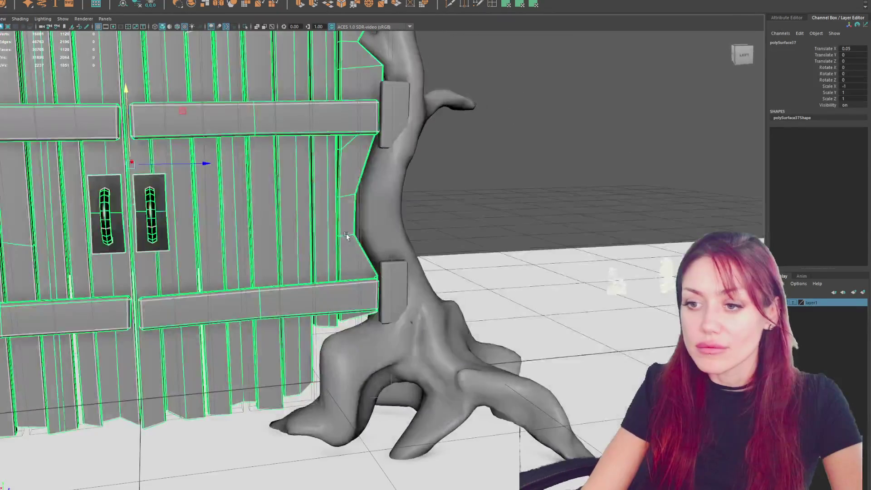
scroll(379, 127, "down", 2)
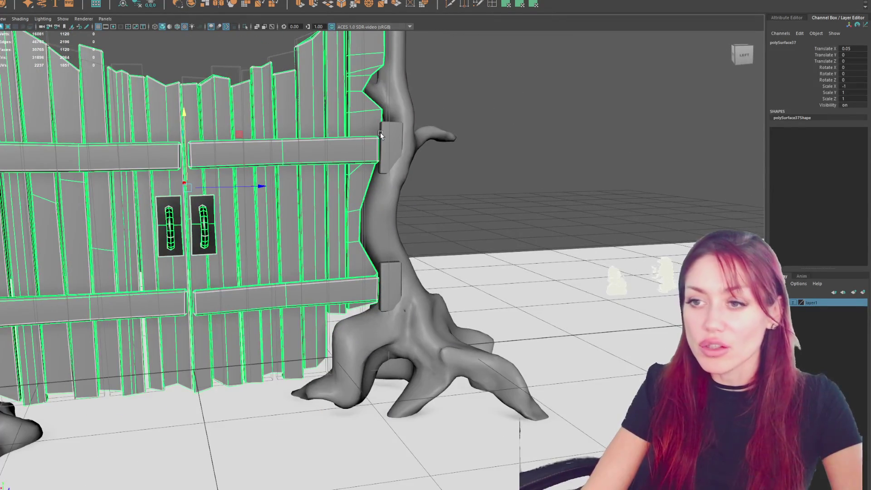
scroll(354, 112, "down", 3)
left_click_drag(354, 112, 417, 181, "alt")
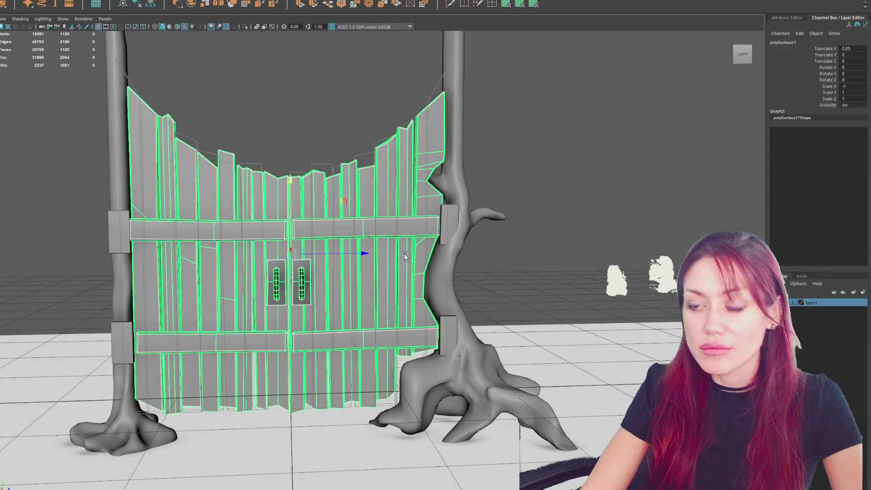
Step: Shift the gate and both hinge brackets, pCube12 and pCube13, sideways along X
mouse_move(405, 256)
left_mouse_down("alt")
mouse_move(431, 267)
mouse_move(521, 263)
mouse_move(544, 318)
mouse_move(572, 272)
mouse_move(499, 286)
mouse_move(535, 281)
mouse_move(531, 236)
mouse_move(523, 275)
left_mouse_up("alt")
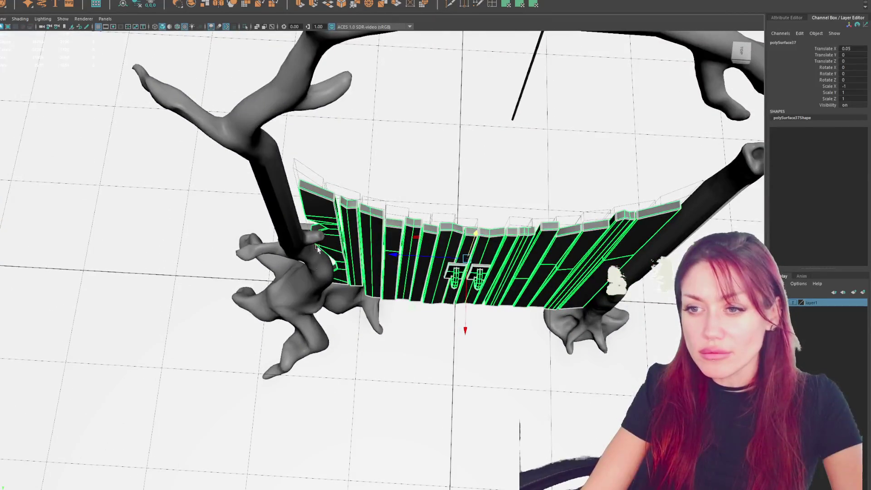
mouse_move(465, 324)
left_mouse_down()
mouse_move(463, 336)
mouse_move(443, 326)
mouse_move(454, 295)
mouse_move(435, 268)
left_mouse_up()
scroll(435, 268, "up", 3)
scroll(434, 267, "up", 2)
left_click(521, 243)
left_click(492, 312, "shift")
left_click_drag(484, 285, 492, 244)
Step: Check hinge brackets pCube12 and pCube13 against the post and rail from several angles
mouse_move(188, 247)
left_mouse_down("alt")
mouse_move(232, 275)
mouse_move(340, 200)
mouse_move(379, 148)
mouse_move(361, 145)
mouse_move(371, 178)
mouse_move(338, 136)
left_mouse_up("alt")
left_click(238, 279)
key("f")
scroll(303, 248, "down", 3)
left_click(379, 147)
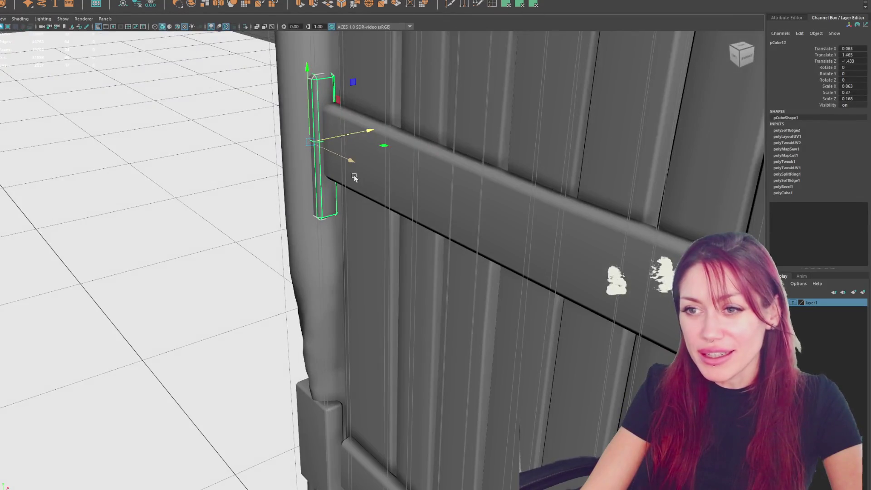
left_click_drag(354, 175, 409, 173, "alt")
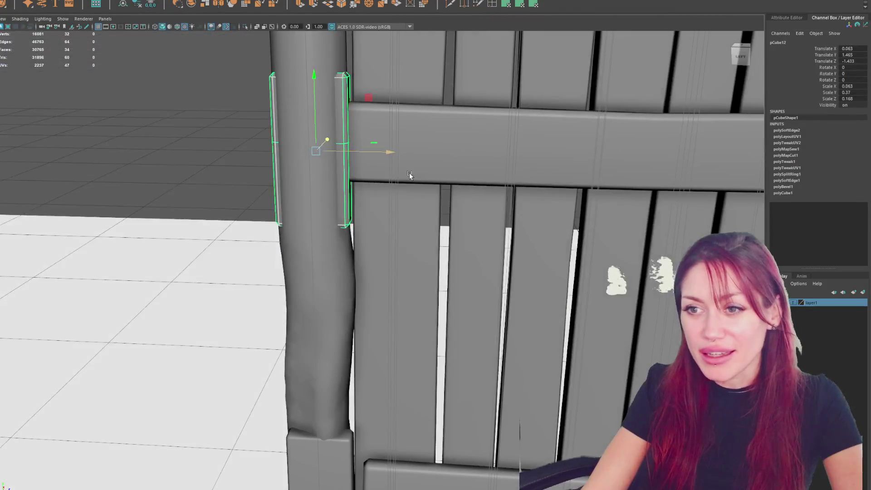
left_click(428, 155)
left_click(338, 147)
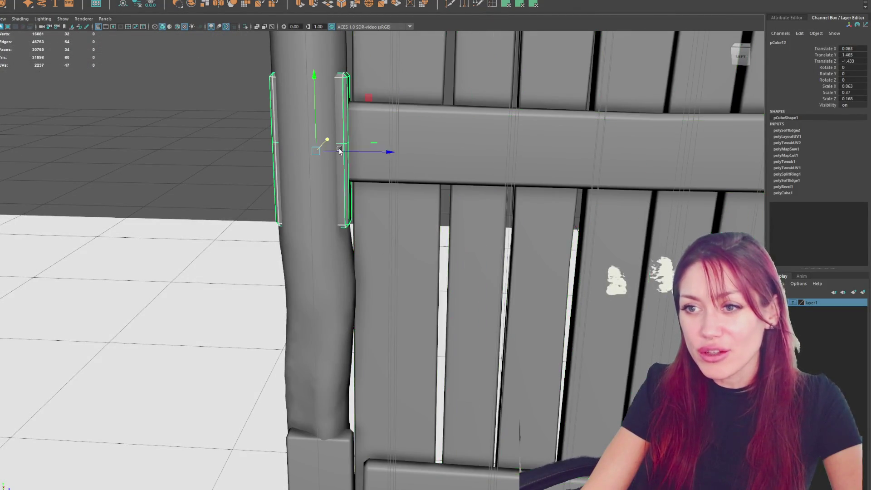
mouse_move(355, 153)
left_mouse_down("alt")
mouse_move(358, 165)
mouse_move(347, 147)
mouse_move(336, 154)
mouse_move(333, 134)
mouse_move(348, 383)
mouse_move(467, 349)
mouse_move(501, 360)
mouse_move(379, 363)
mouse_move(388, 463)
mouse_move(321, 214)
mouse_move(431, 297)
left_mouse_up("alt")
left_click(352, 384)
Step: Box-select the rail's corner vertex on the slat mesh, then clear the selection and frame the gate
left_click(416, 336)
left_click_drag(416, 336, 142, 247, "alt")
key("4")
key("F8")
left_click_drag(337, 295, 289, 328)
key("5")
left_click(244, 417)
key("f")
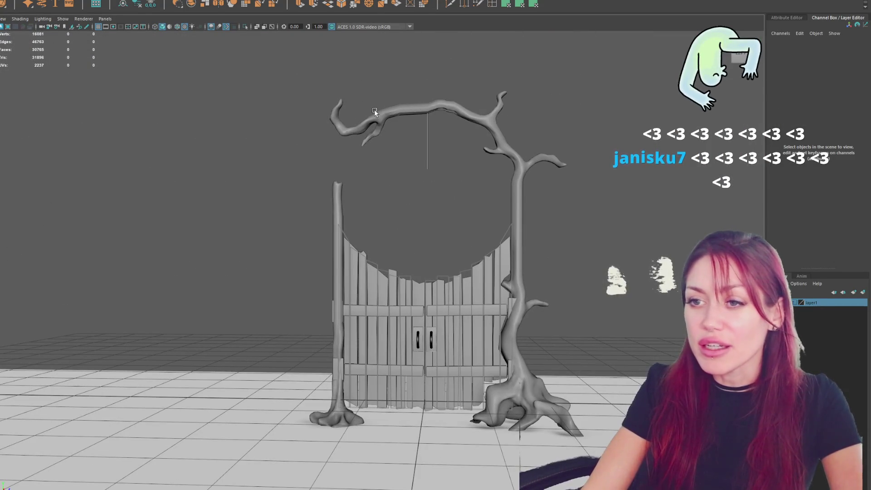
Step: Delete the straight tree post's top vertices, then return to object mode and deselect it
scroll(477, 304, "up", 3)
left_click(325, 172)
right_click_drag(385, 166, 361, 167)
left_click_drag(355, 119, 262, 211)
key("Delete")
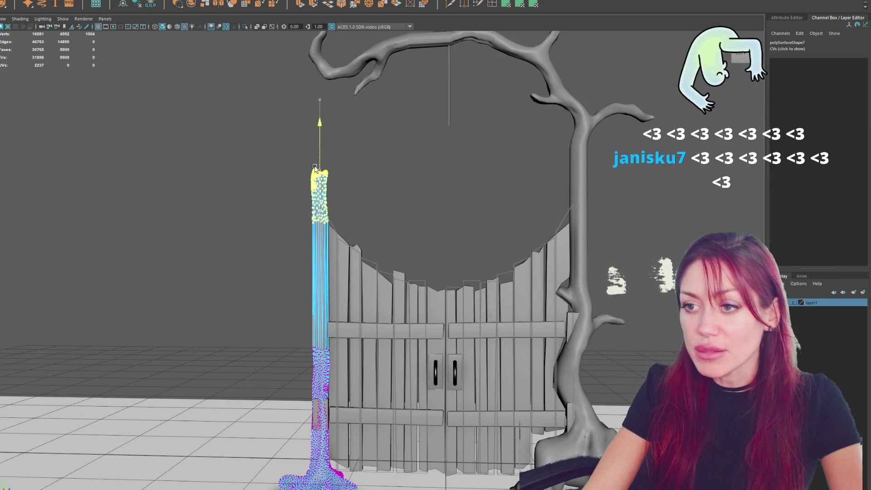
key("F8")
left_click(263, 85)
scroll(461, 146, "down", 5)
scroll(460, 140, "up", 4)
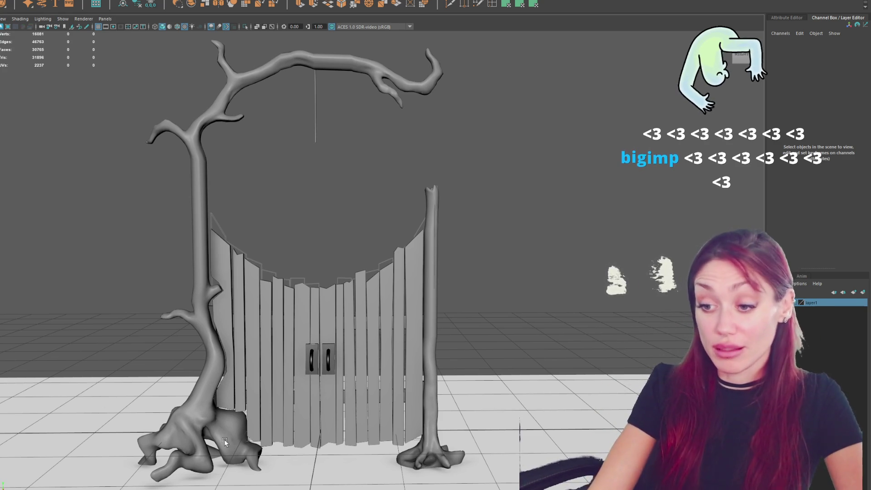
Step: Raise the right trunk and lower the left arching tree slightly to align with the gate
left_click(424, 317)
middle_click_drag(423, 314, 426, 312)
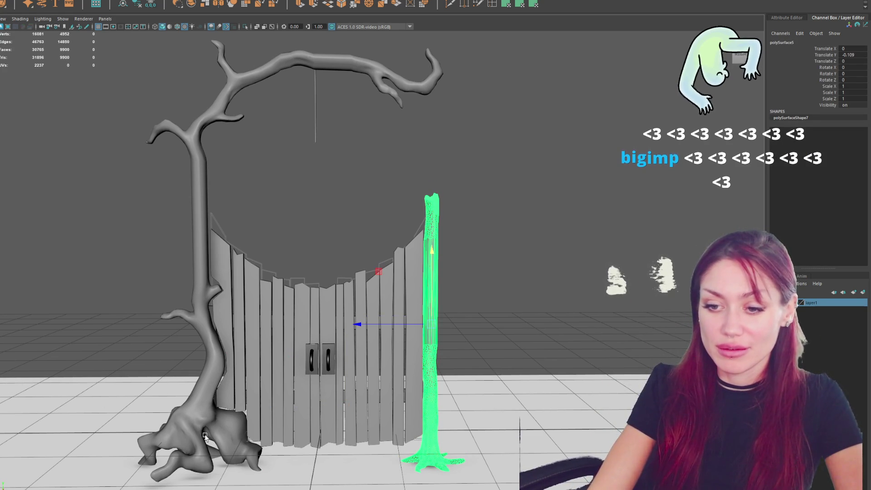
left_click(218, 288)
mouse_move(279, 238)
middle_mouse_down()
mouse_move(287, 239)
mouse_move(277, 264)
mouse_move(288, 242)
middle_mouse_up()
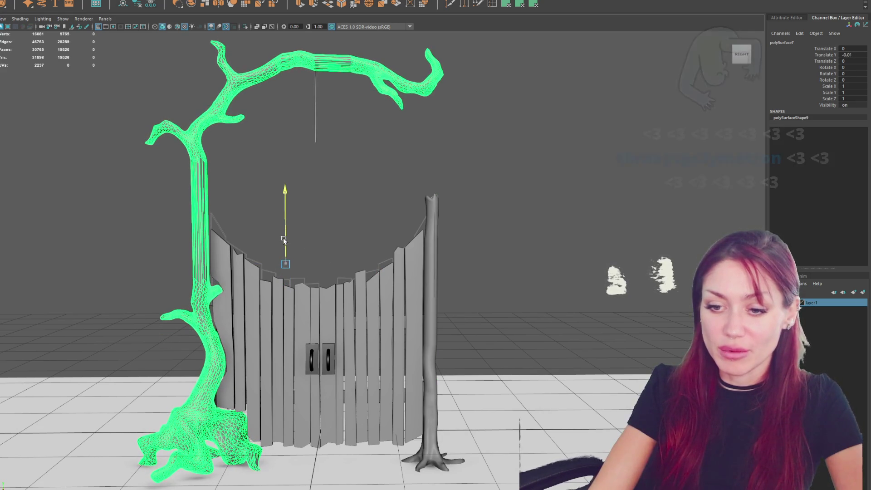
left_click(363, 218)
scroll(363, 219, "down", 3)
mouse_move(363, 219)
left_mouse_down("alt")
mouse_move(205, 231)
mouse_move(213, 219)
mouse_move(390, 220)
left_mouse_up("alt")
Step: Combine the gate and both trees, delete history, and rename the mesh 'FixerGate'
mouse_move(157, 101)
left_mouse_down()
mouse_move(472, 326)
mouse_move(438, 304)
mouse_move(346, 317)
mouse_move(349, 324)
left_mouse_up()
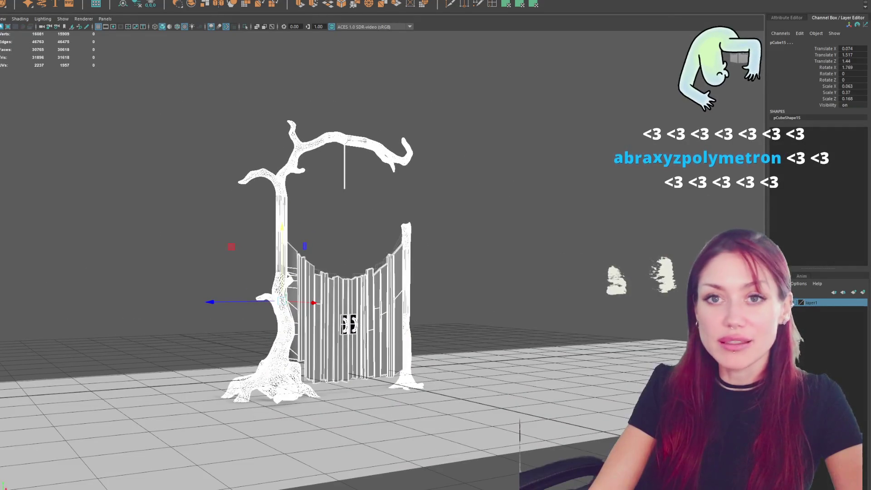
left_click(22, 2)
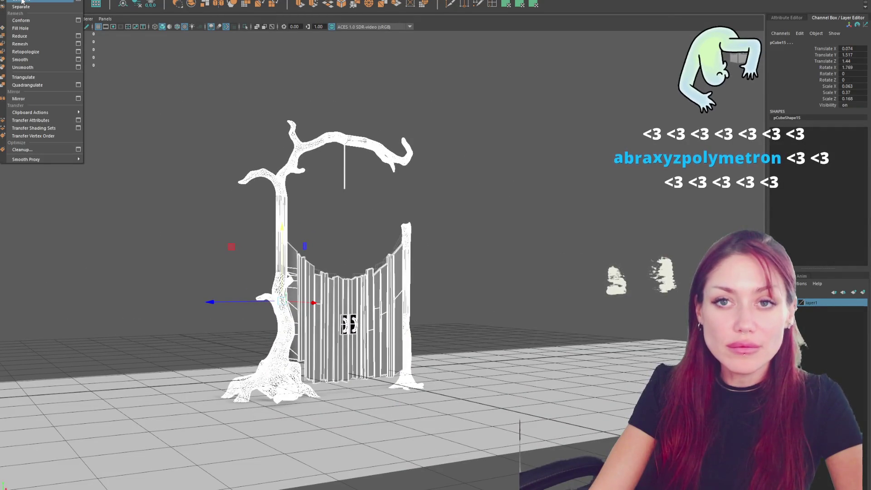
left_click(22, 2)
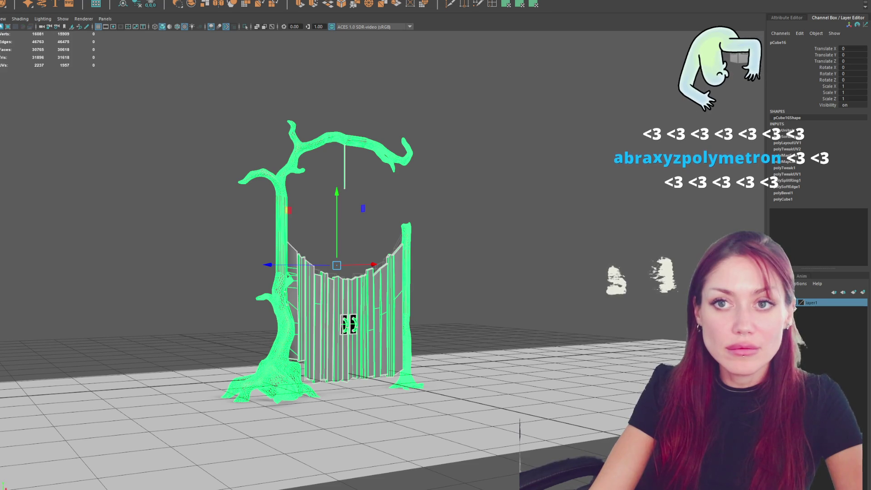
left_click(137, 4)
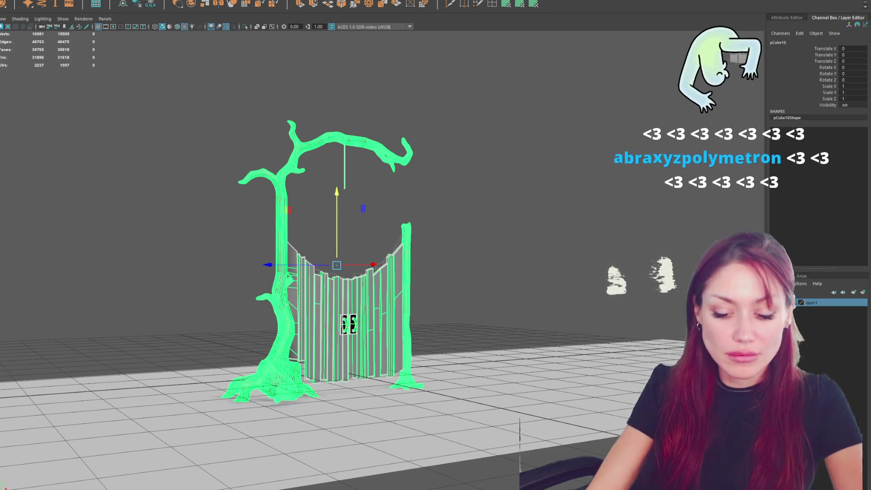
type("FixerGate")
key("Return")
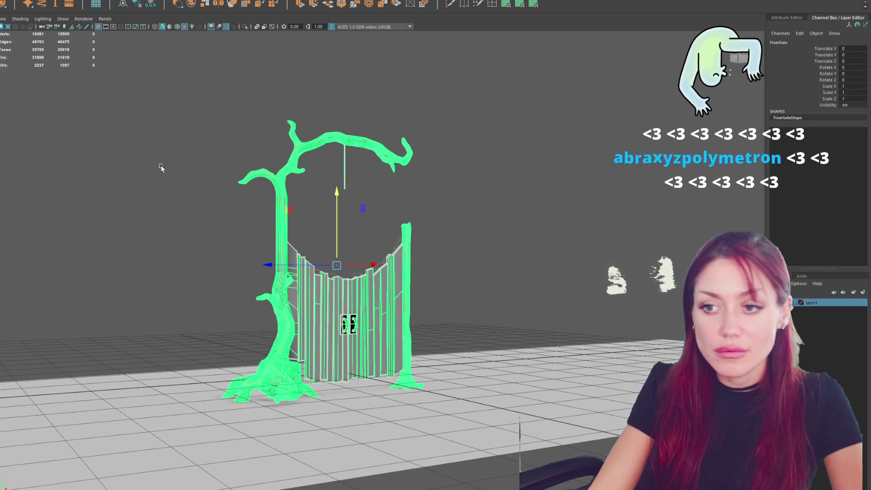
Step: Move the FixerGate pivot down to the gate's base
key("d")
left_click_drag(336, 200, 337, 372)
left_click_drag(337, 372, 293, 303, "alt")
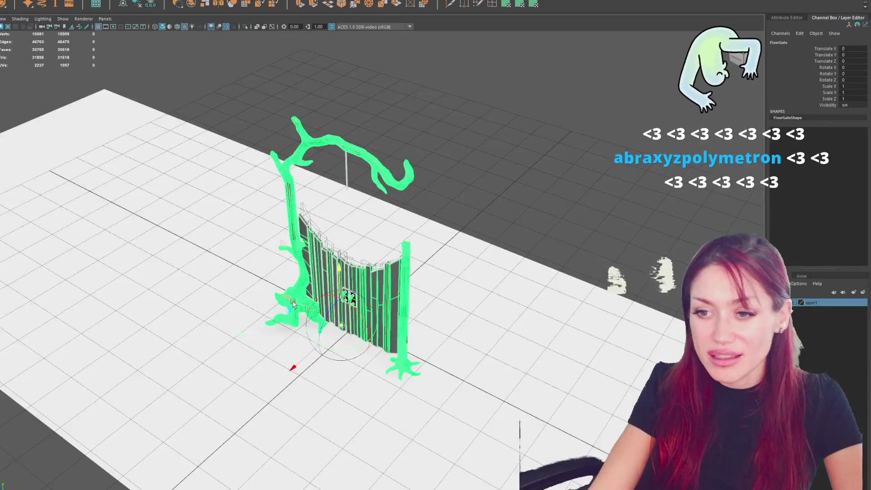
Step: Settle the FixerGate pivot at the gate's base, check it from several angles, then enter vertex mode
mouse_move(341, 326)
left_mouse_down()
mouse_move(317, 356)
mouse_move(338, 350)
mouse_move(313, 310)
left_mouse_up()
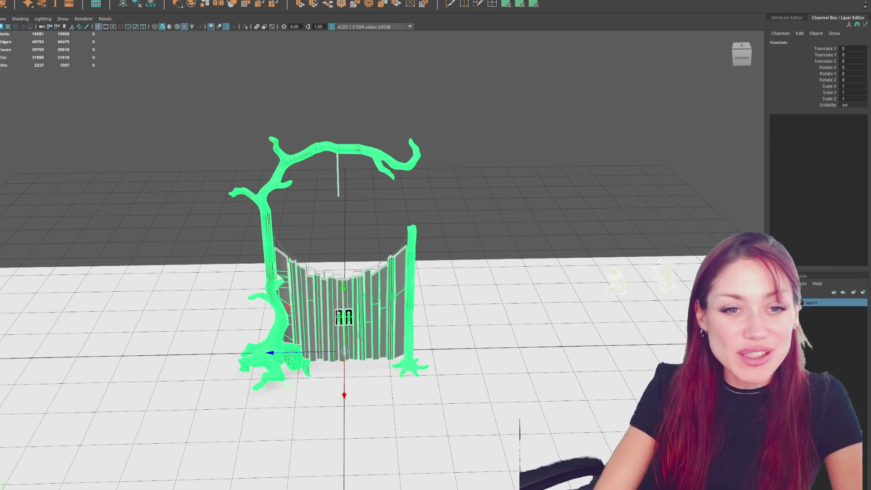
left_click(69, 178)
mouse_move(69, 179)
left_mouse_down("alt")
mouse_move(223, 287)
mouse_move(150, 272)
mouse_move(164, 294)
left_mouse_up("alt")
key("ctrl+z")
mouse_move(509, 299)
left_mouse_down("alt")
mouse_move(441, 198)
mouse_move(407, 194)
mouse_move(497, 189)
left_mouse_up("alt")
scroll(497, 189, "up", 5)
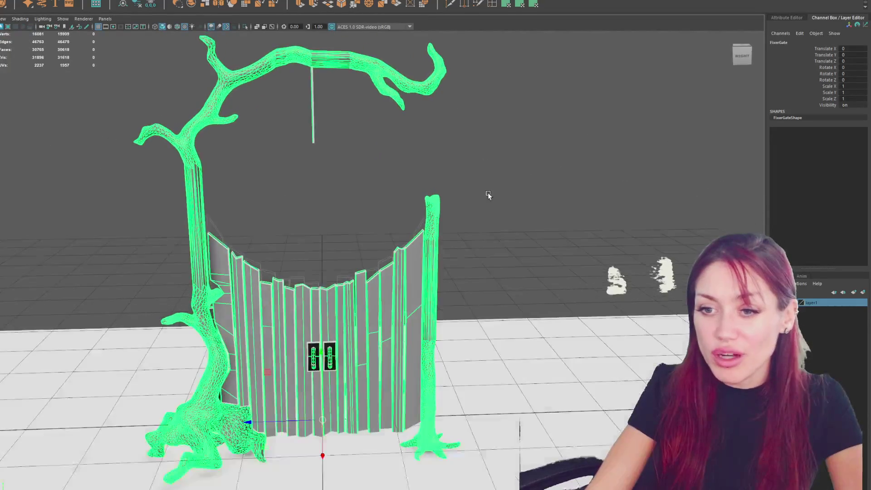
mouse_move(124, 259)
left_mouse_down("alt")
mouse_move(443, 258)
mouse_move(550, 272)
mouse_move(243, 233)
mouse_move(272, 224)
left_mouse_up("alt")
key("F9")
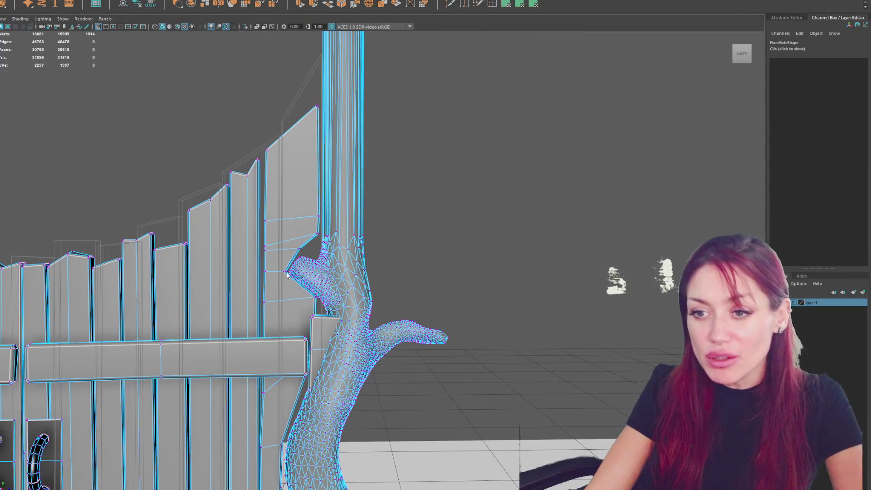
Step: Try moving the branch-junction vertices upward, then undo the move
scroll(209, 281, "up", 2)
mouse_move(230, 293)
left_mouse_down("alt")
mouse_move(254, 300)
mouse_move(410, 242)
left_mouse_up("alt")
scroll(374, 269, "up", 3)
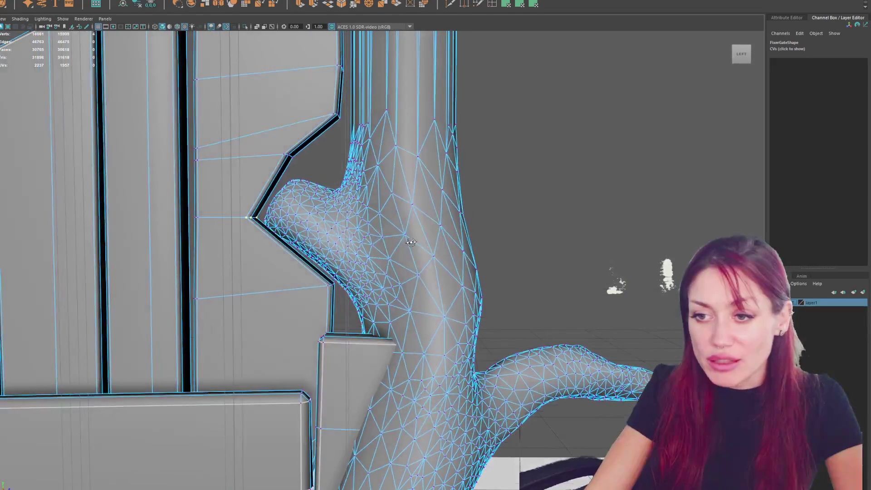
left_click_drag(331, 285, 335, 285)
key("w")
left_click_drag(292, 218, 292, 136)
key("ctrl+z")
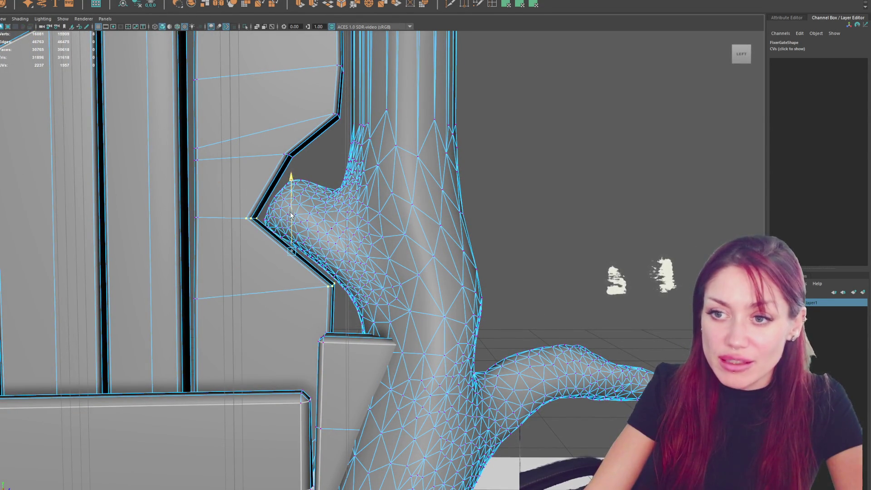
Step: Shift the plank and column vertices near the trunk slightly sideways
mouse_move(305, 248)
left_mouse_down("alt")
mouse_move(310, 216)
mouse_move(102, 219)
mouse_move(121, 220)
mouse_move(110, 210)
mouse_move(314, 217)
left_mouse_up("alt")
scroll(314, 217, "down", 5)
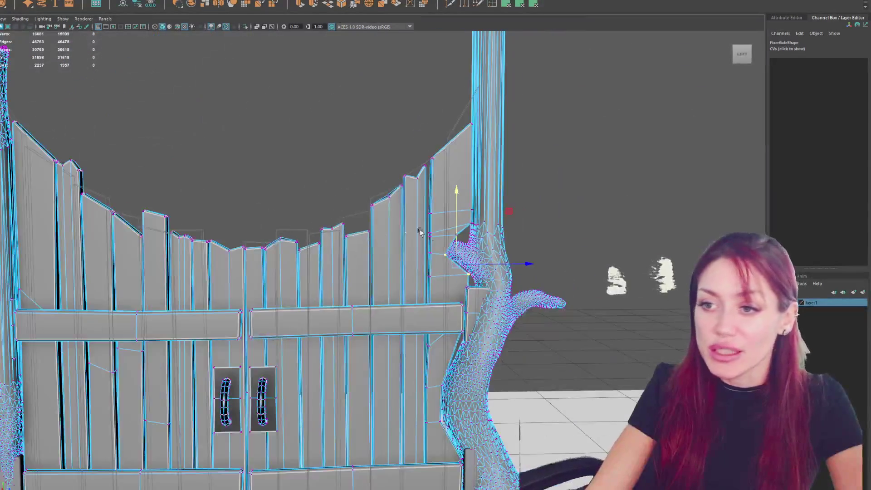
scroll(420, 232, "up", 2)
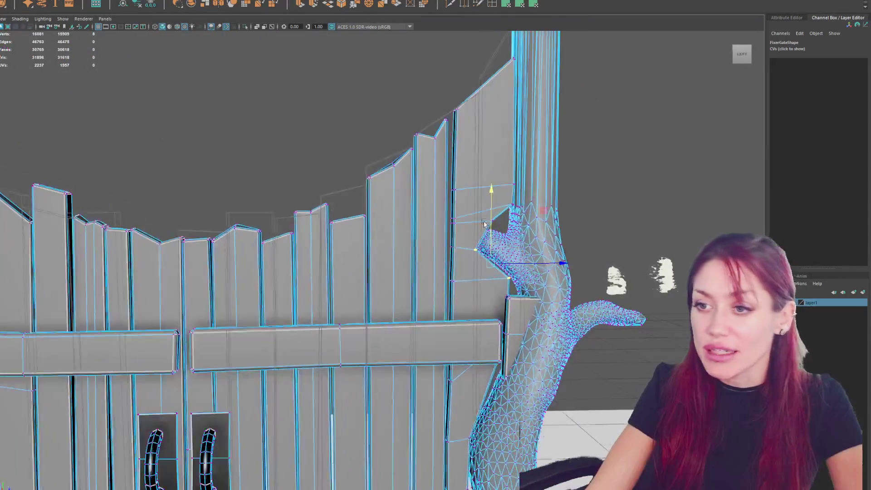
scroll(435, 214, "up", 2)
left_click(452, 189)
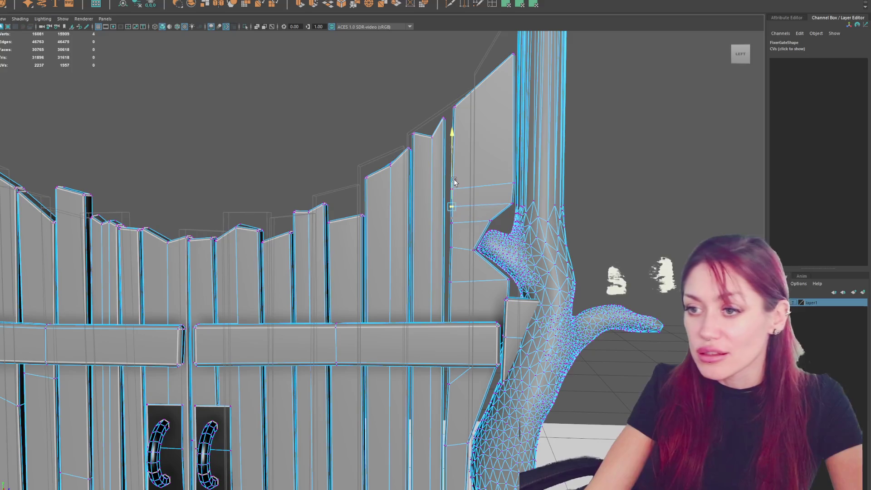
left_click_drag(416, 160, 466, 303)
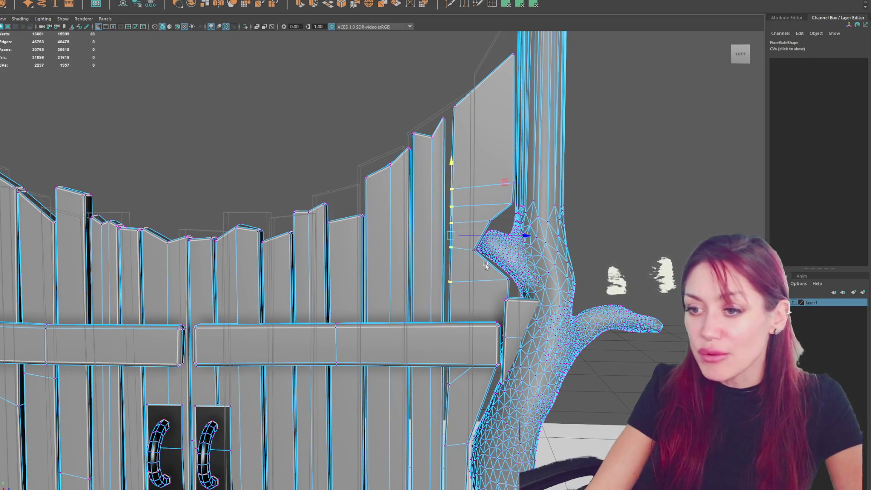
left_click_drag(484, 236, 480, 236)
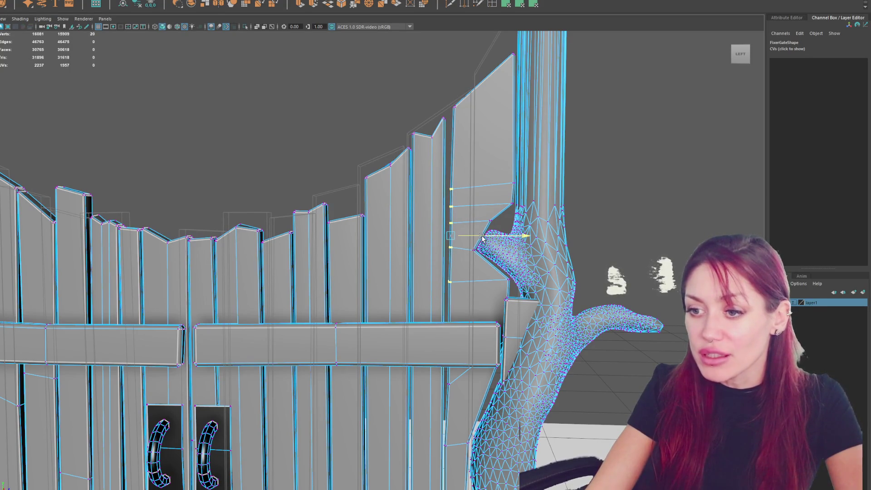
scroll(462, 227, "down", 2)
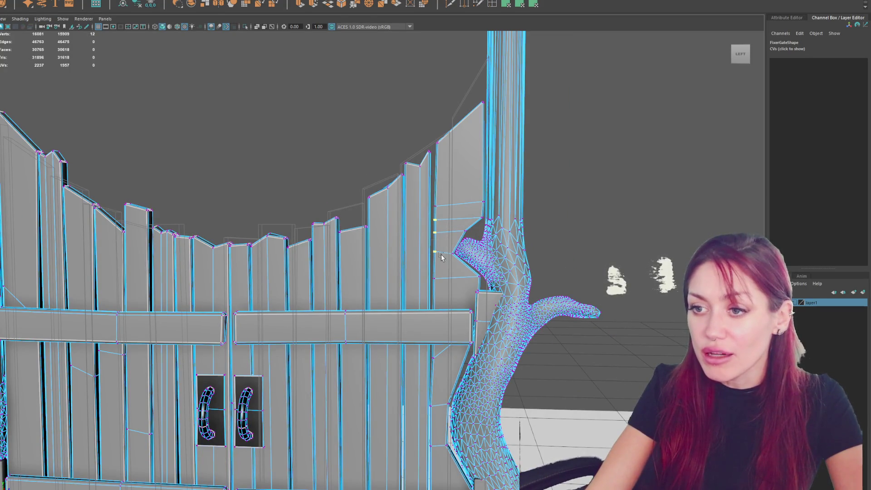
left_click_drag(459, 238, 459, 240)
left_click_drag(454, 209, 429, 190)
left_click(440, 229)
Step: Select the six vertices at the top of a plank
left_click(600, 161)
scroll(360, 237, "down", 5)
scroll(372, 248, "up", 4)
left_click(458, 227)
mouse_move(542, 216)
left_mouse_down("alt")
mouse_move(458, 223)
mouse_move(481, 220)
left_mouse_up("alt")
scroll(216, 256, "up", 3)
left_click_drag(217, 256, 408, 140, "alt")
right_click_drag(408, 140, 364, 142)
left_click_drag(324, 166, 304, 187)
scroll(358, 240, "down", 5)
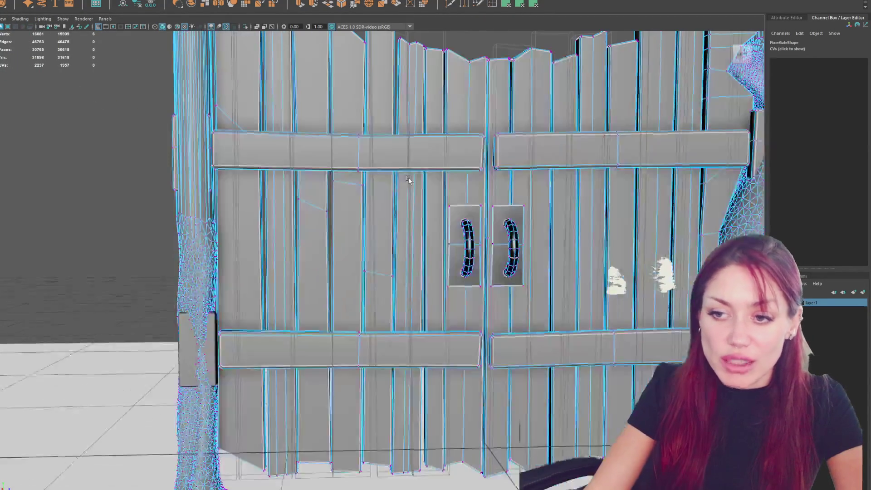
scroll(326, 358, "up", 8)
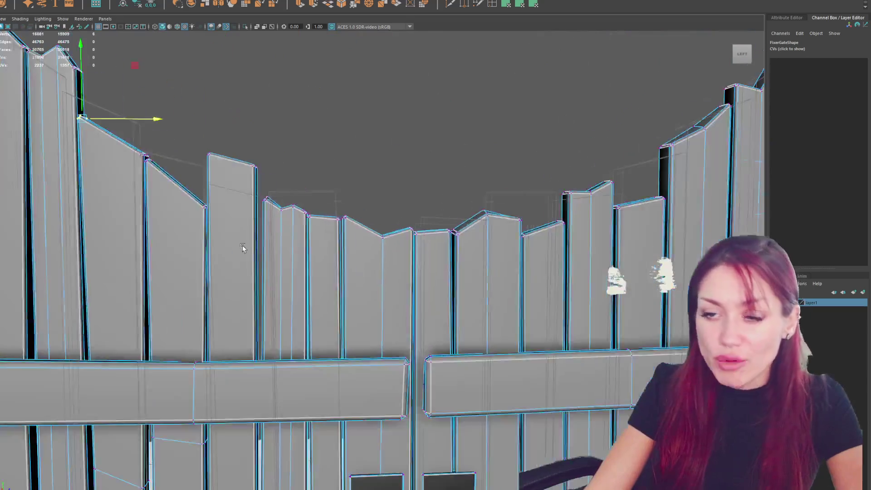
Step: Raise a plank-corner vertex along the vertical axis
mouse_move(243, 247)
left_mouse_down("alt")
mouse_move(363, 311)
mouse_move(358, 295)
left_mouse_up("alt")
left_click_drag(331, 246, 330, 246)
left_click(329, 208)
left_click_drag(375, 270, 395, 297)
left_click_drag(386, 231, 493, 194)
left_click(521, 199)
Step: Select the narrow panel's top-right vertex, then return to object mode and frame the gate
scroll(542, 206, "up", 3)
left_click_drag(542, 207, 358, 204, "alt")
left_click(311, 323)
scroll(407, 290, "up", 3)
scroll(408, 291, "up", 2)
right_click_drag(432, 169, 395, 166)
key("w")
scroll(383, 249, "up", 4)
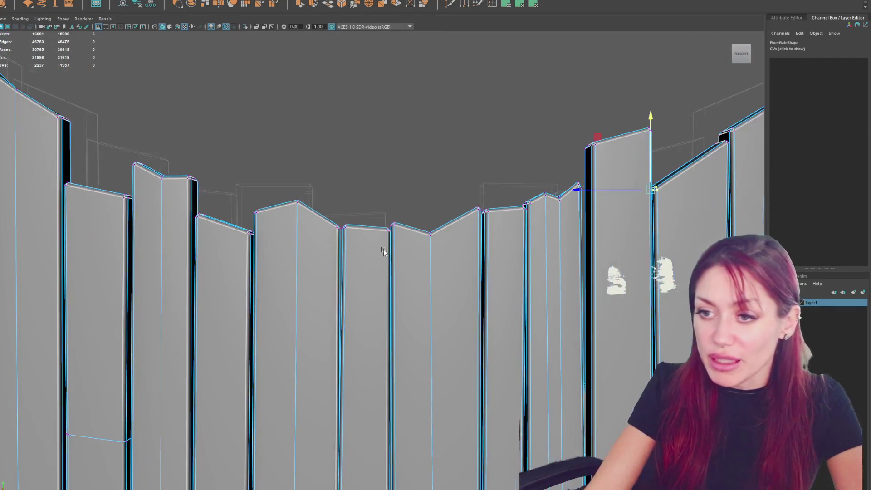
left_click(386, 247)
scroll(385, 245, "up", 2)
mouse_move(376, 233)
left_mouse_down()
mouse_move(401, 210)
mouse_move(365, 216)
mouse_move(408, 217)
mouse_move(412, 228)
mouse_move(323, 130)
mouse_move(492, 279)
left_mouse_up()
key("F8")
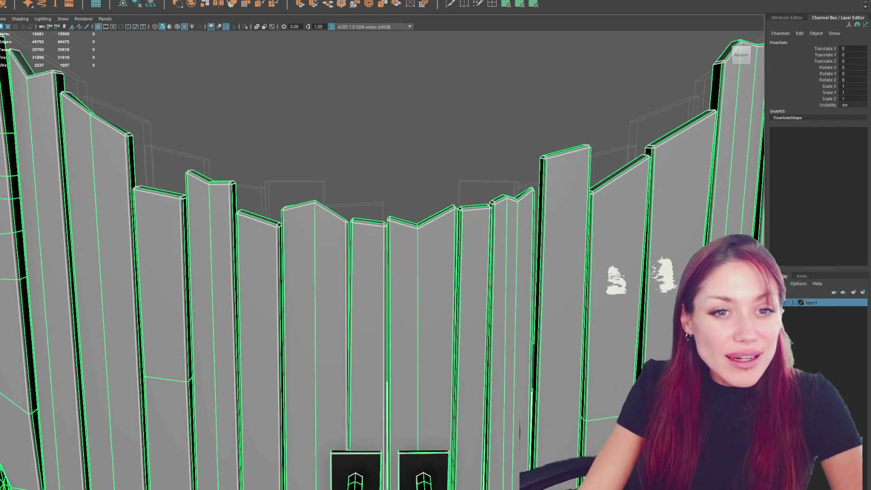
key("f")
Step: Move the top plank's vertices along the vertical axis to create an uneven top edge
left_click_drag(570, 153, 363, 162, "alt")
scroll(333, 218, "up", 6)
right_click_drag(317, 125, 292, 98)
left_click_drag(208, 163, 301, 228)
left_click(253, 177)
left_click_drag(254, 181, 311, 177, "alt")
scroll(245, 168, "up", 3)
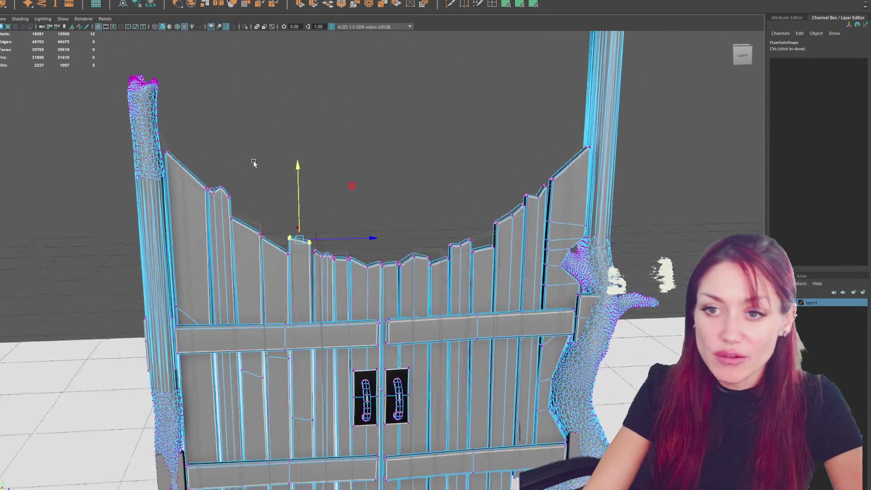
Step: Raise a corner vertex on a left plank to reshape its top edge
left_click_drag(224, 166, 470, 249, "alt")
scroll(444, 226, "up", 4)
left_click_drag(356, 188, 397, 258)
scroll(395, 211, "up", 2)
mouse_move(408, 156)
left_mouse_down()
mouse_move(408, 146)
mouse_move(417, 147)
left_mouse_up()
scroll(422, 169, "down", 2)
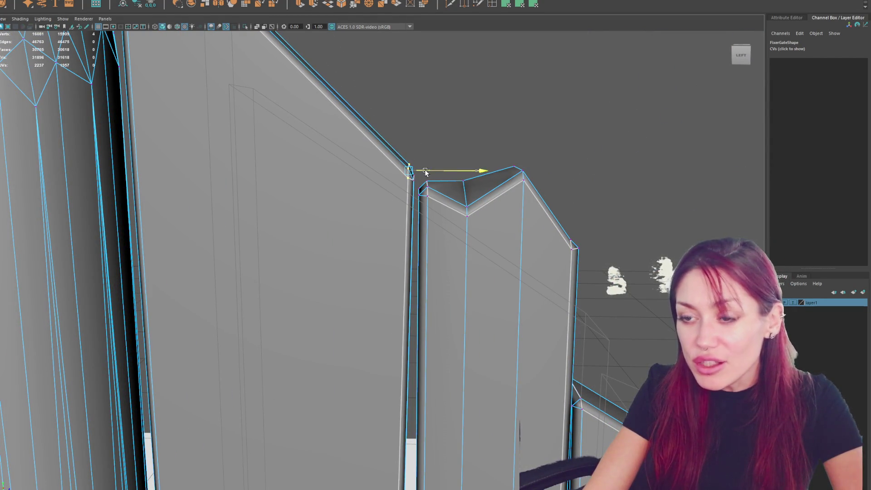
scroll(498, 163, "down", 3)
scroll(522, 117, "up", 2)
Step: Lower the zigzag top corner vertices of the left planks
left_click_drag(522, 117, 399, 231)
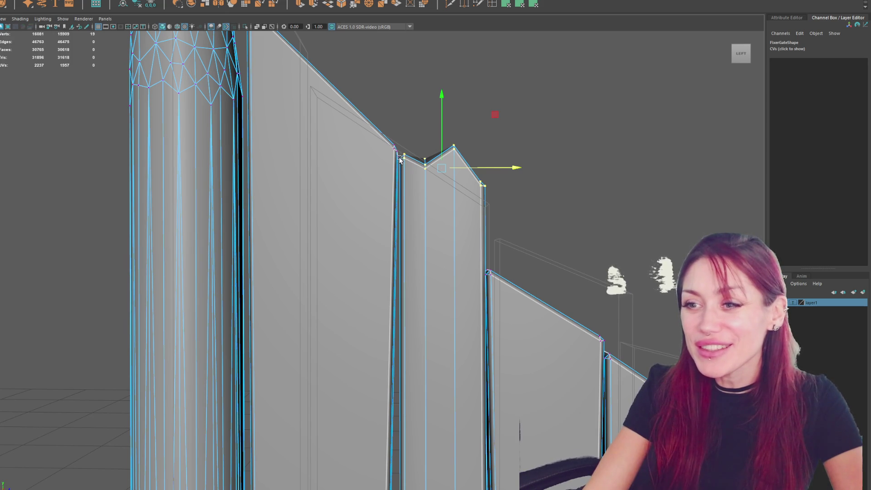
mouse_move(561, 107)
left_mouse_down()
mouse_move(427, 210)
mouse_move(398, 210)
left_mouse_up()
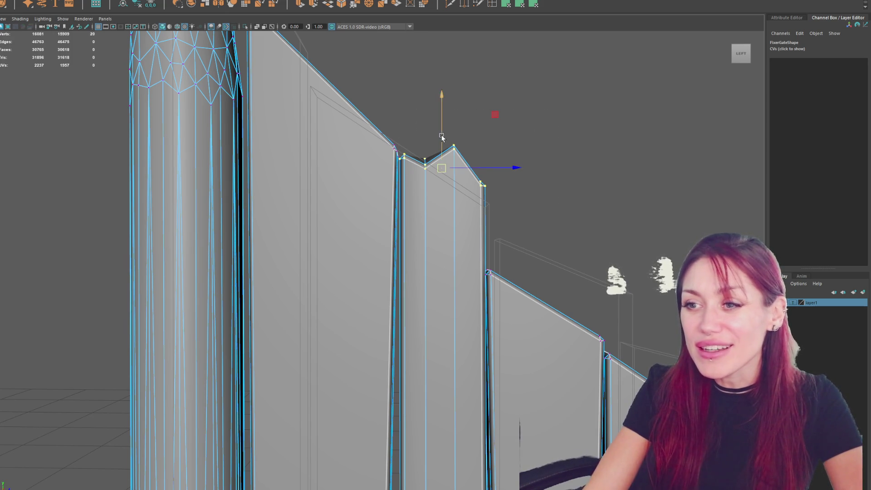
left_click_drag(440, 135, 439, 146)
scroll(505, 235, "down", 4)
scroll(402, 233, "up", 5)
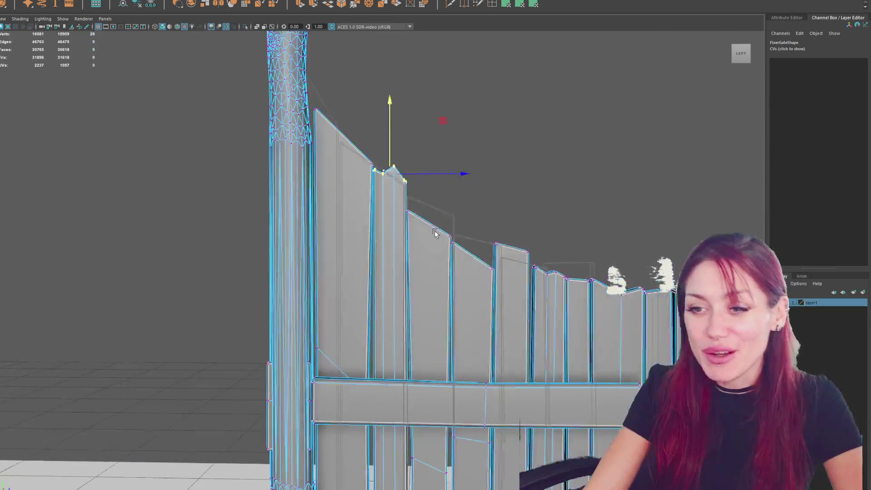
Step: Select the corner vertices along the left boards, narrowing to six vertices
middle_click_drag(587, 251, 376, 260, "alt")
left_click_drag(372, 200, 336, 229)
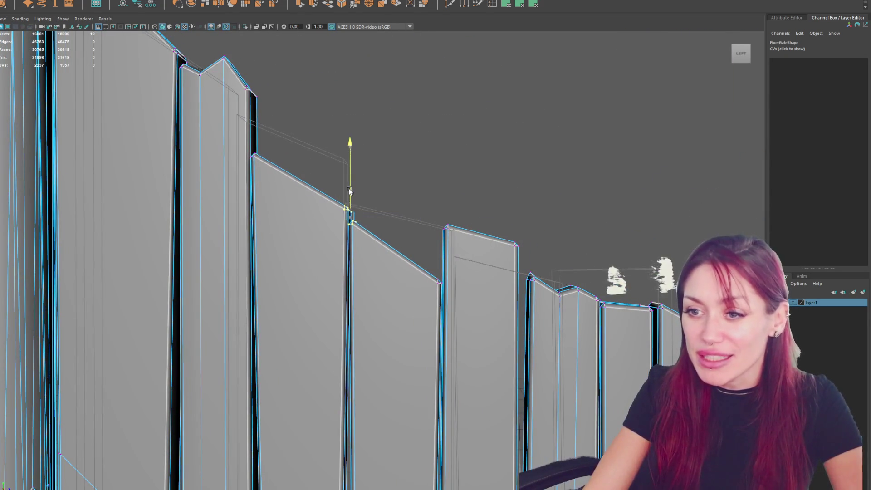
scroll(432, 279, "down", 2)
left_click_drag(445, 221, 354, 291)
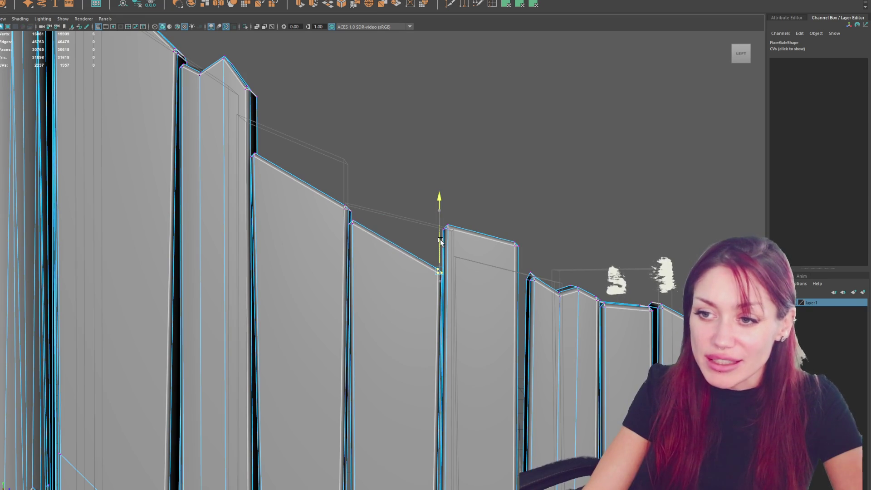
scroll(476, 254, "down", 2)
scroll(475, 254, "down", 2)
scroll(290, 267, "up", 4)
left_click_drag(287, 211, 199, 268)
Step: Reselect the gate, check a plank-top vertex, and return the gate to object mode
right_click_drag(502, 178, 569, 165)
mouse_move(569, 163)
left_mouse_down("alt")
mouse_move(456, 168)
mouse_move(567, 165)
left_mouse_up("alt")
left_click(530, 214)
scroll(530, 213, "up", 4)
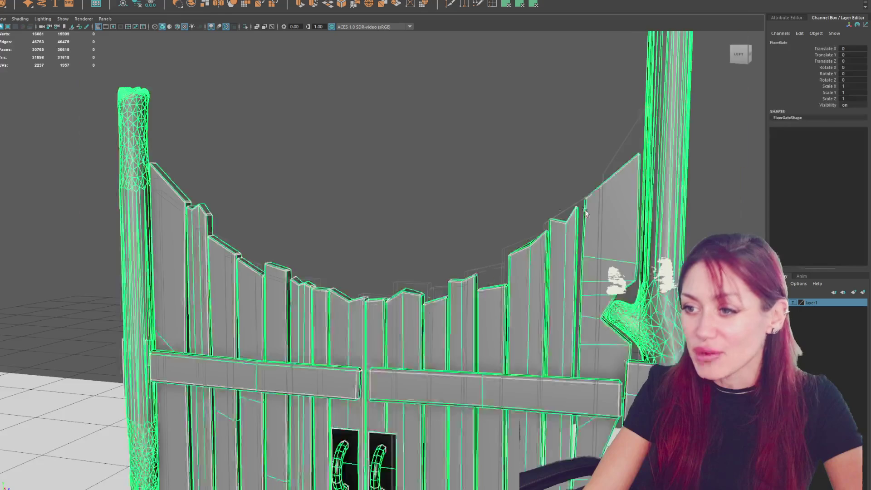
key("F9")
left_click(561, 202)
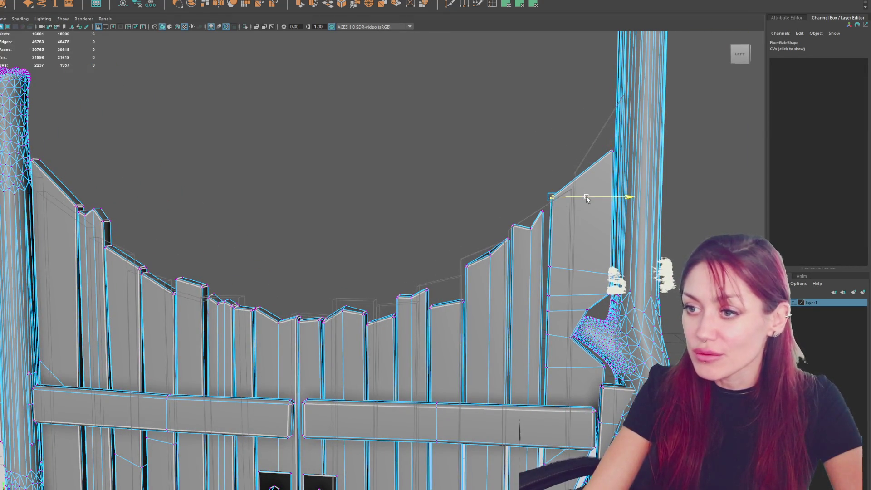
scroll(454, 163, "down", 5)
right_click(357, 160)
left_click(394, 149)
scroll(394, 149, "down", 3)
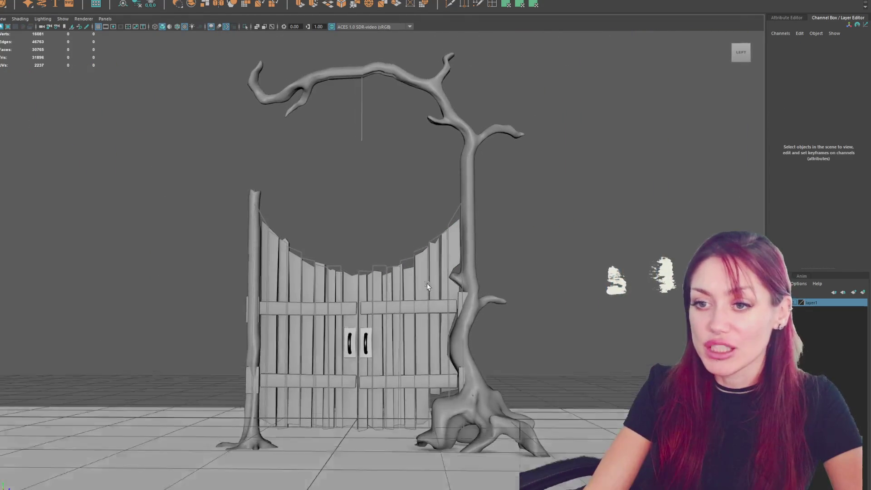
Step: Select the whole FixerGate and send it to Unity's 1-3D folder as FixerGate.fbx
left_click(376, 184)
scroll(377, 184, "down", 2)
mouse_move(409, 194)
left_mouse_down("alt")
mouse_move(318, 272)
mouse_move(241, 210)
mouse_move(408, 207)
mouse_move(427, 191)
left_mouse_up("alt")
scroll(395, 259, "up", 6)
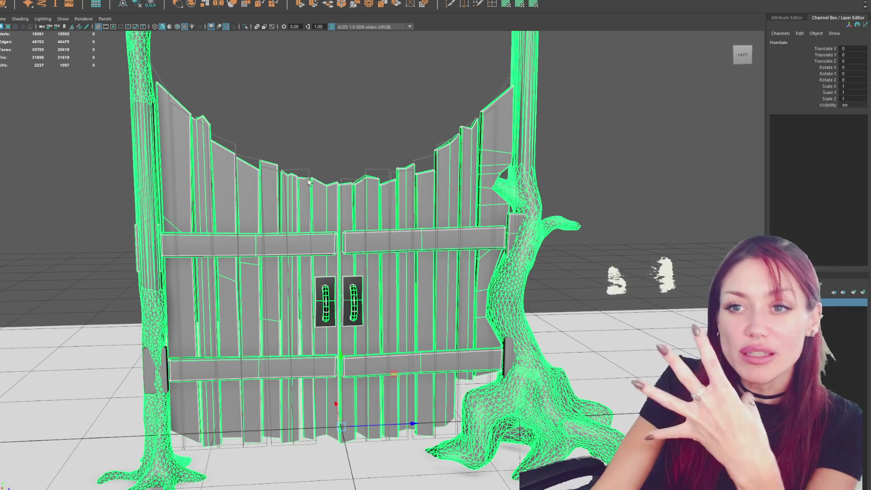
key("alt+Tab")
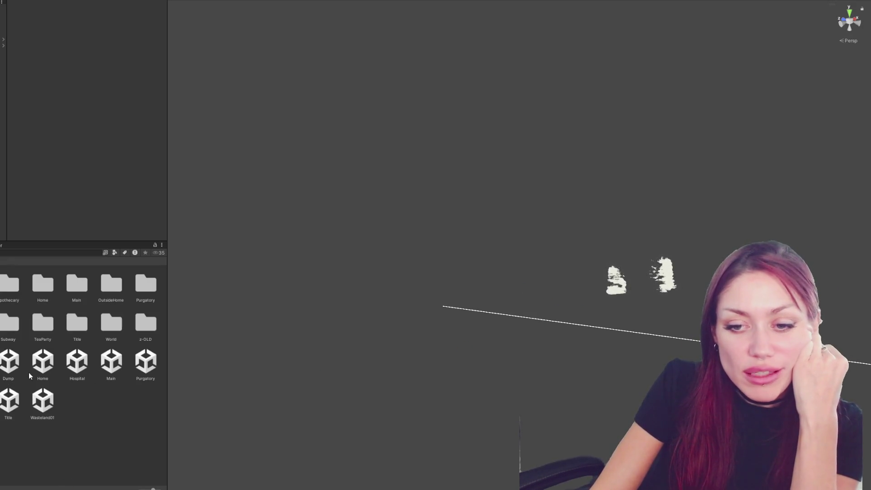
Step: Open the Home scene, fly the camera around the new gate, then select the Title scene
double_click(50, 358)
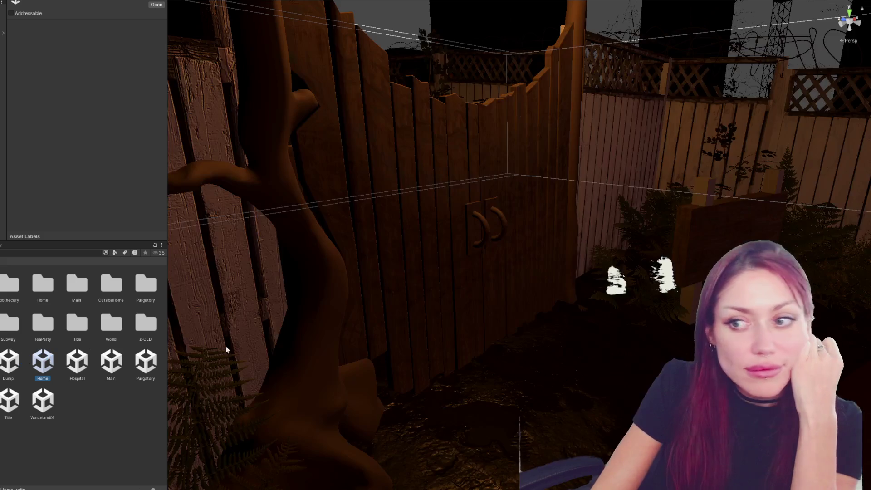
mouse_move(514, 180)
right_mouse_down()
mouse_move(554, 200)
mouse_move(538, 202)
right_mouse_up()
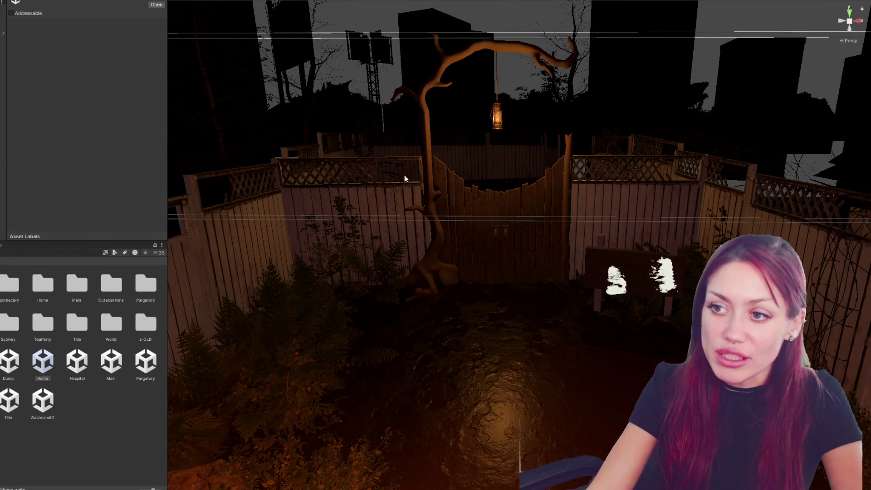
mouse_move(395, 136)
right_mouse_down()
mouse_move(422, 140)
mouse_move(383, 208)
mouse_move(493, 237)
mouse_move(334, 192)
mouse_move(191, 183)
mouse_move(235, 181)
mouse_move(340, 247)
mouse_move(340, 218)
mouse_move(435, 251)
right_mouse_up()
mouse_move(434, 252)
middle_mouse_down()
mouse_move(503, 251)
mouse_move(503, 206)
middle_mouse_up()
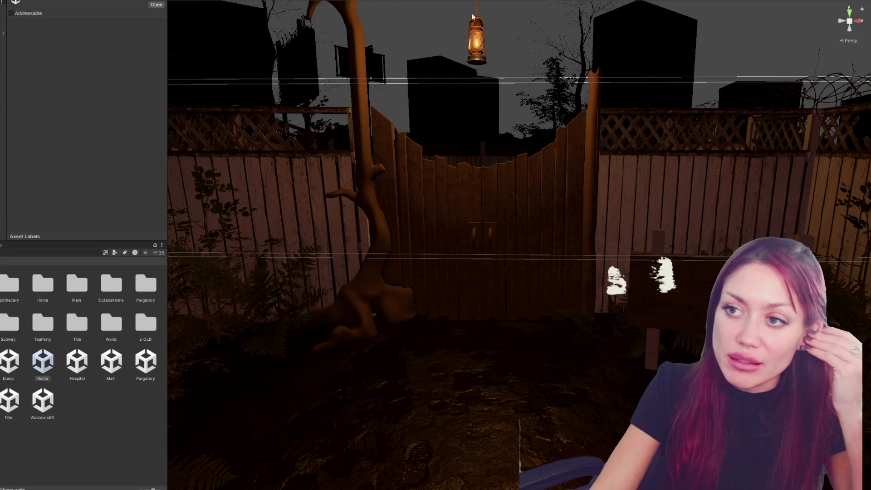
scroll(516, 80, "down", 5)
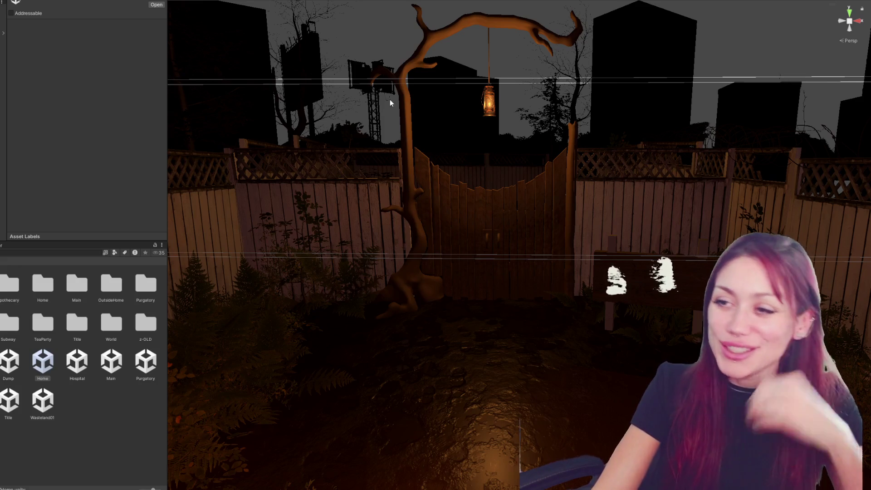
mouse_move(445, 169)
right_mouse_down()
mouse_move(595, 230)
mouse_move(615, 207)
mouse_move(557, 234)
mouse_move(594, 234)
right_mouse_up()
scroll(432, 274, "up", 2)
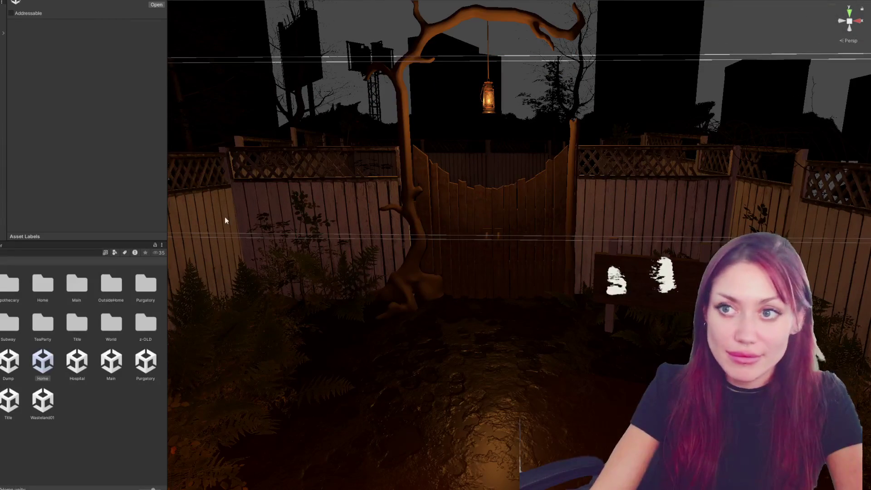
left_click(17, 404)
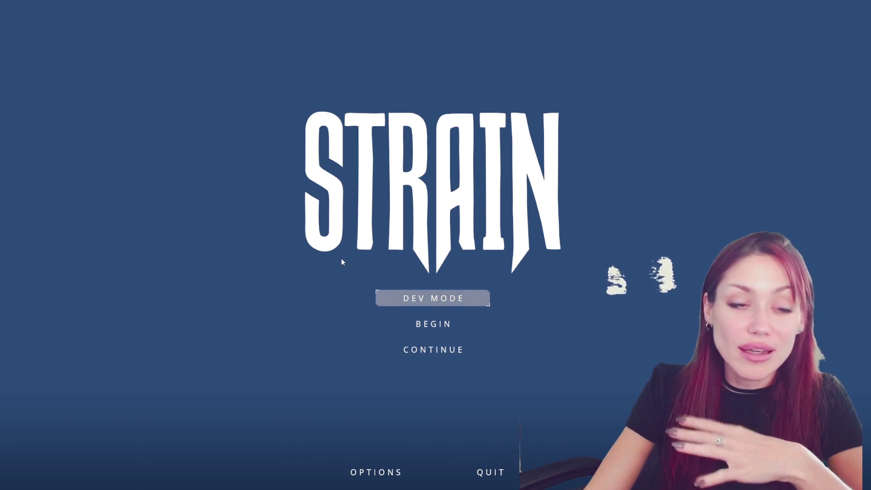
Step: Start the game from the title menu in DEV MODE
left_click(443, 303)
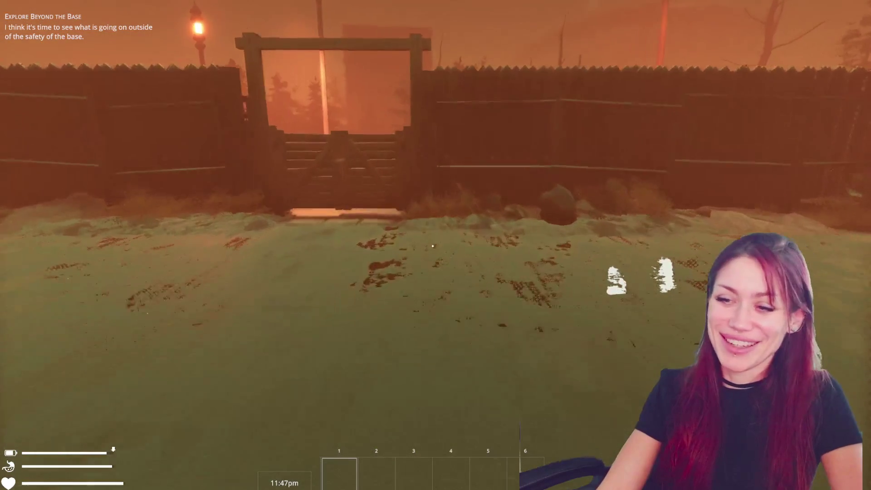
Step: Walk through the gate to the pond yard, then pause the game and return to Maya
key("w")
key("e")
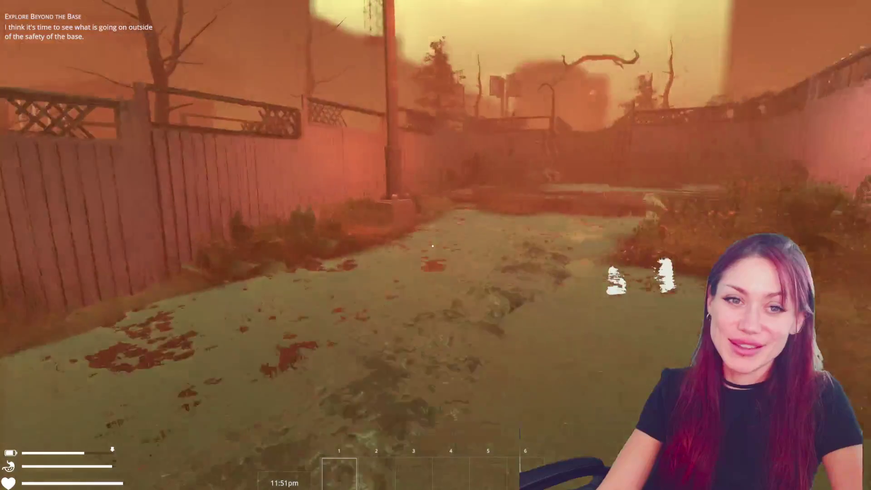
key("w")
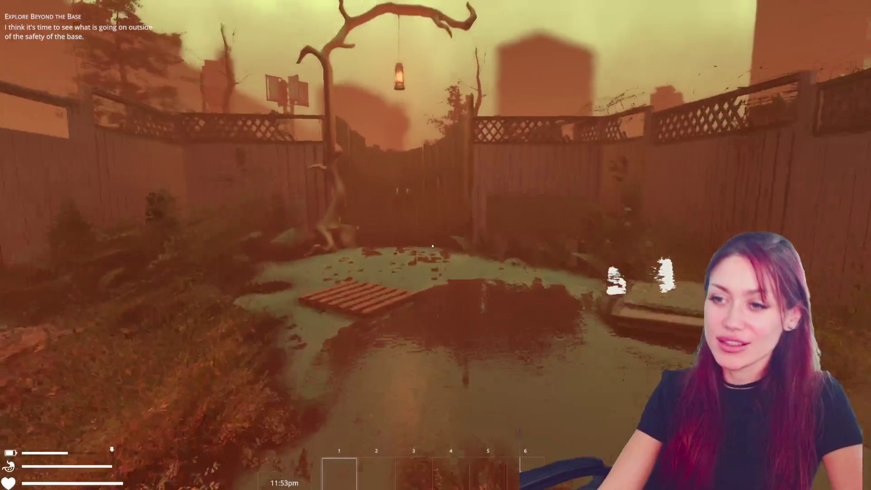
key("w")
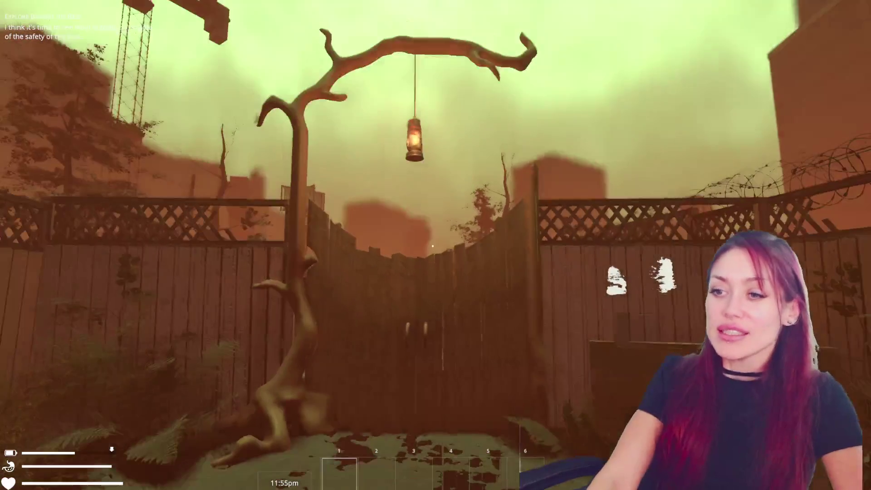
key("s")
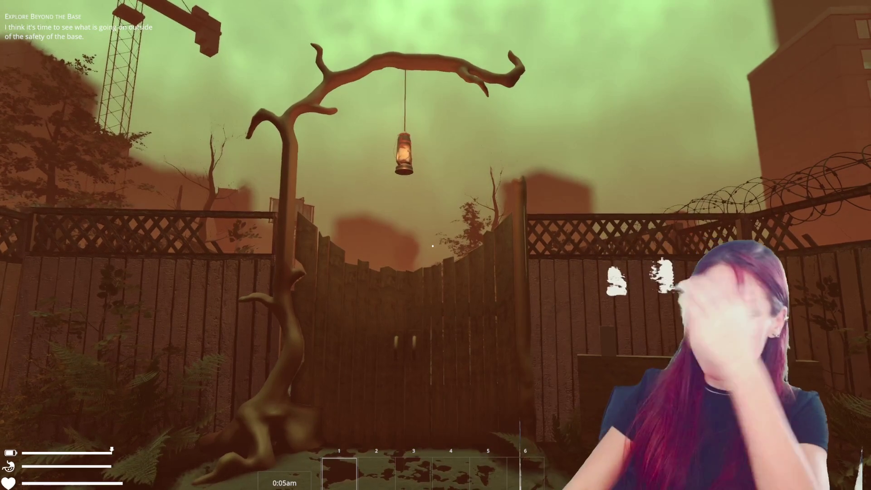
key("s")
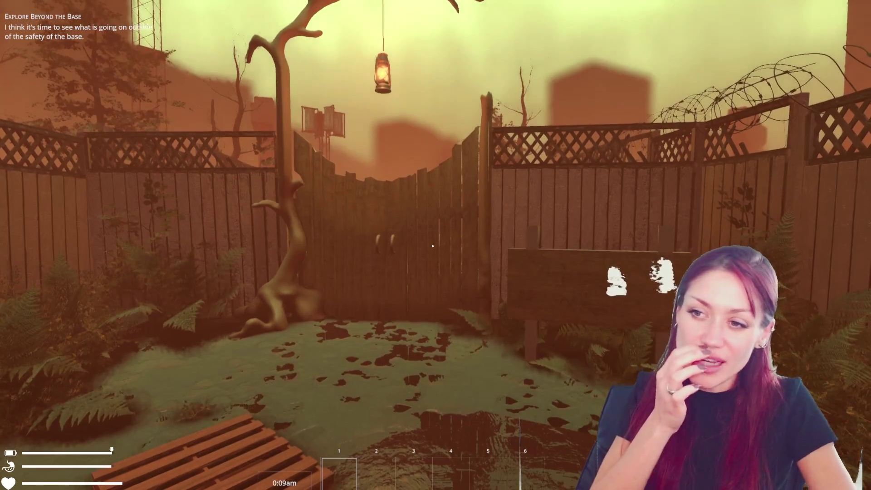
key("Escape")
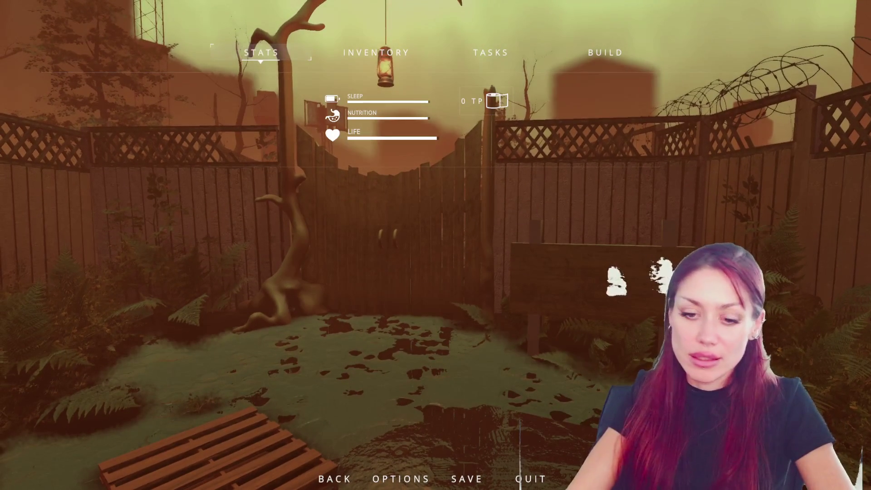
key("alt+Tab")
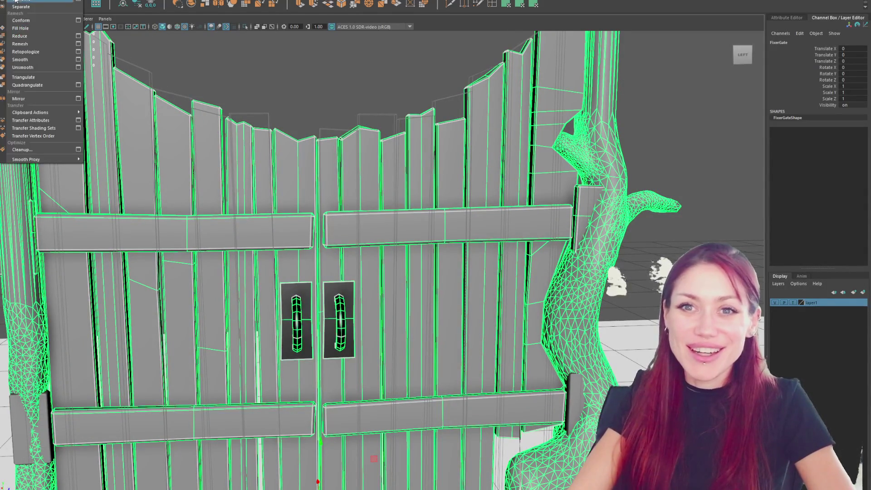
Step: Select individual gate planks to inspect them
key("Down")
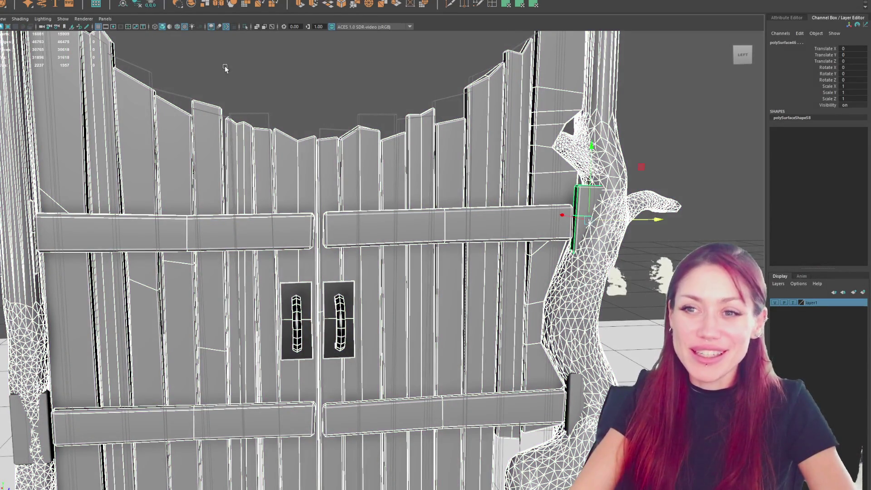
left_click(213, 145)
scroll(297, 139, "down", 5)
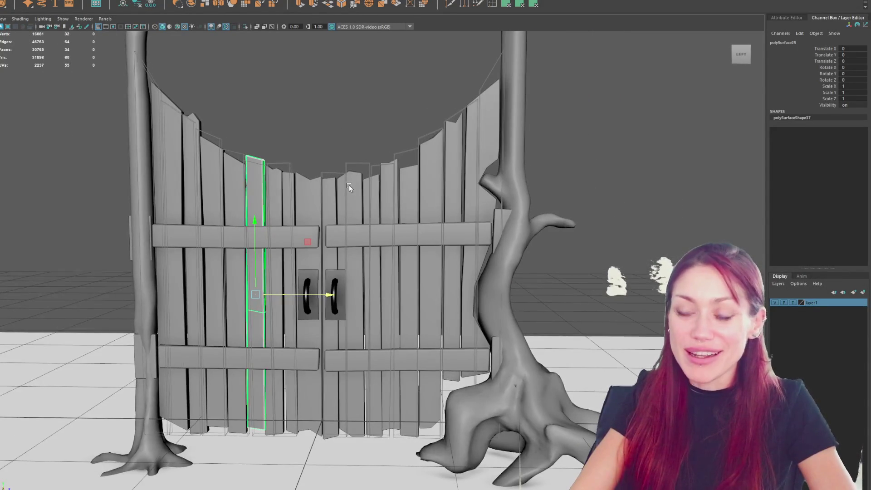
left_click(411, 187, "shift")
scroll(411, 186, "up", 3)
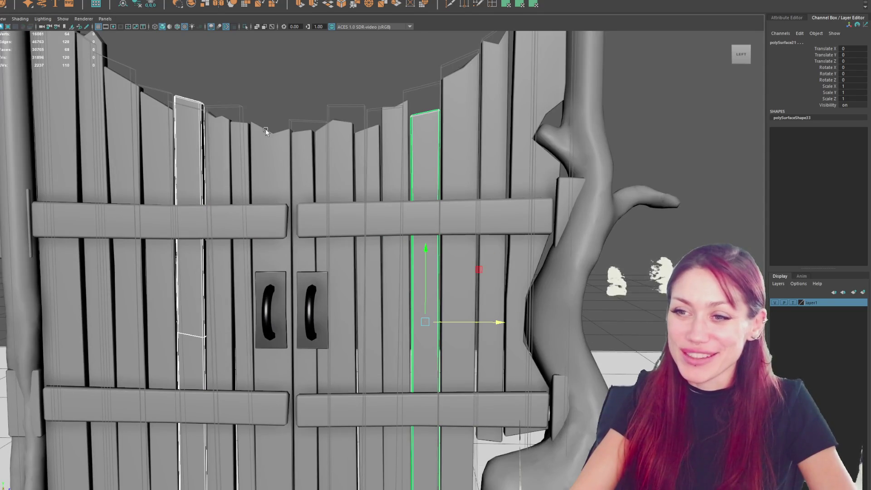
scroll(272, 131, "down", 5)
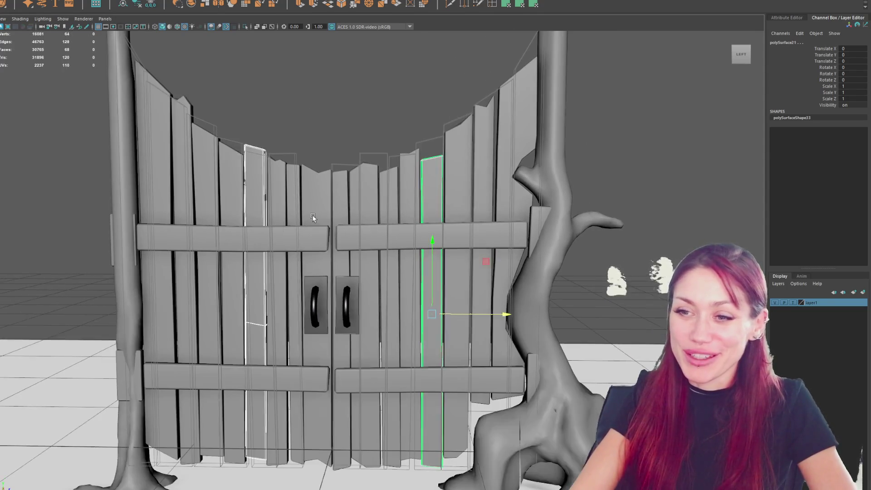
Step: Select the left upper crossbar's corner and right-end vertices
left_click(316, 234)
mouse_move(336, 119)
right_mouse_down()
mouse_move(317, 98)
mouse_move(336, 93)
right_mouse_up()
left_click(339, 229)
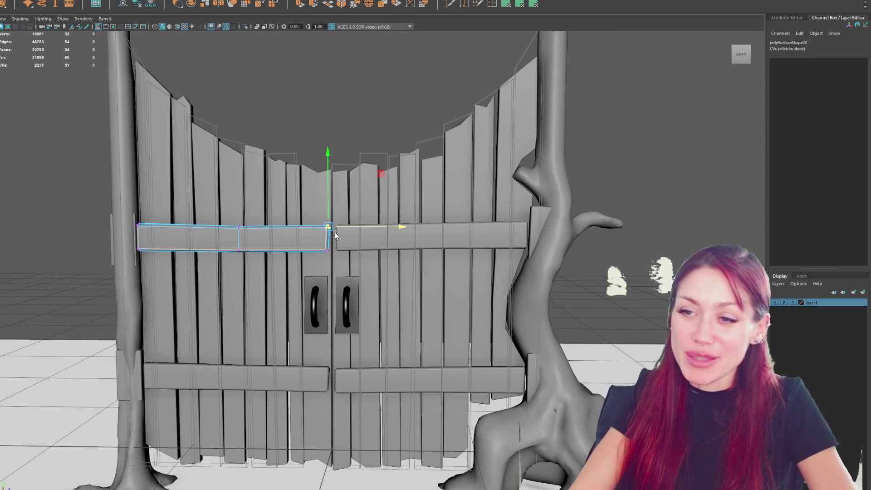
scroll(333, 254, "up", 3)
left_click_drag(362, 247, 282, 203)
scroll(344, 222, "up", 3)
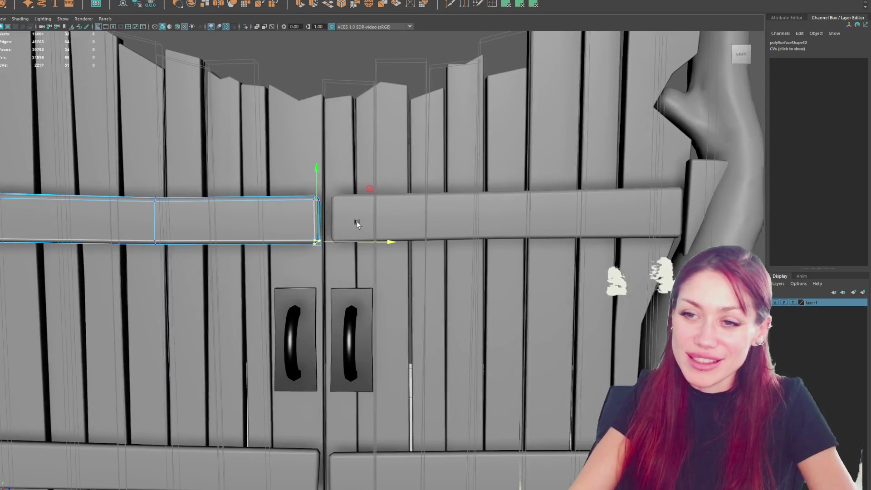
Step: Select the right upper crossbar's left-end vertices, then the left crossbar again
left_click(367, 227)
right_click_drag(376, 184, 376, 147)
left_click_drag(392, 173, 320, 255)
scroll(300, 218, "down", 4)
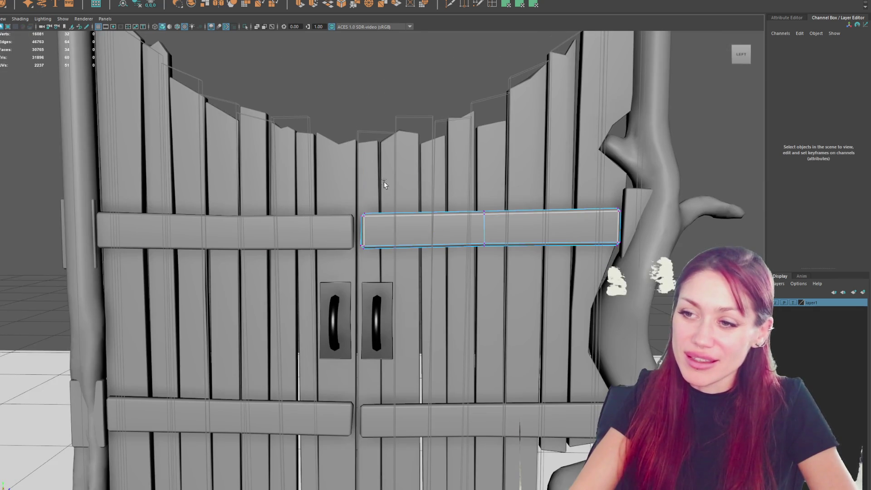
left_click(267, 211)
scroll(254, 200, "down", 3)
Step: Select the leftmost plank and cut a vertical edge loop down it with Multi-Cut
left_click(238, 199)
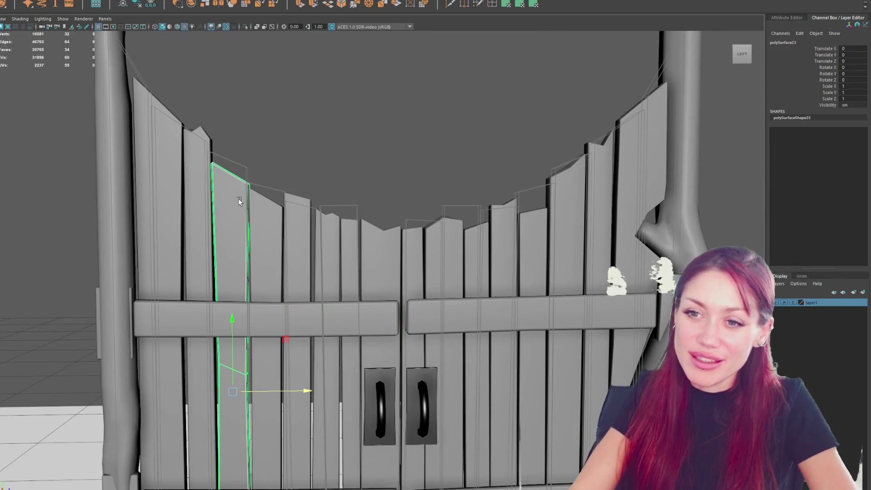
scroll(237, 188, "down", 2)
left_click(237, 188)
scroll(237, 188, "down", 2)
scroll(136, 127, "up", 5)
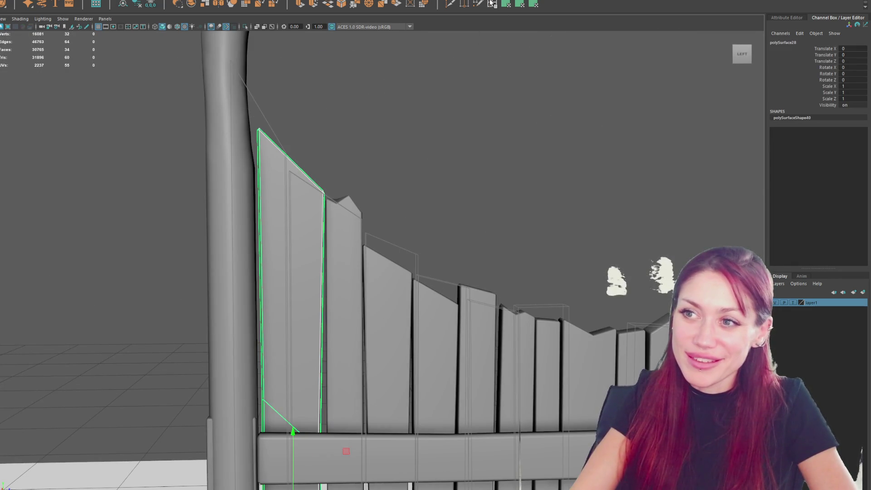
left_click(491, 3)
left_click(297, 165, "ctrl")
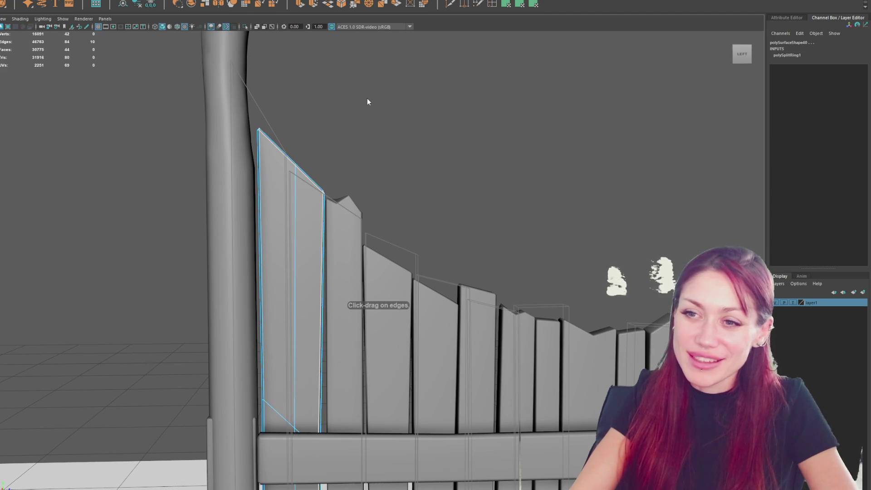
Step: Lower the leftmost plank's bottom vertex to straighten its base
key("w")
left_click_drag(274, 111, 247, 145)
scroll(402, 209, "down", 2)
scroll(402, 209, "down", 3)
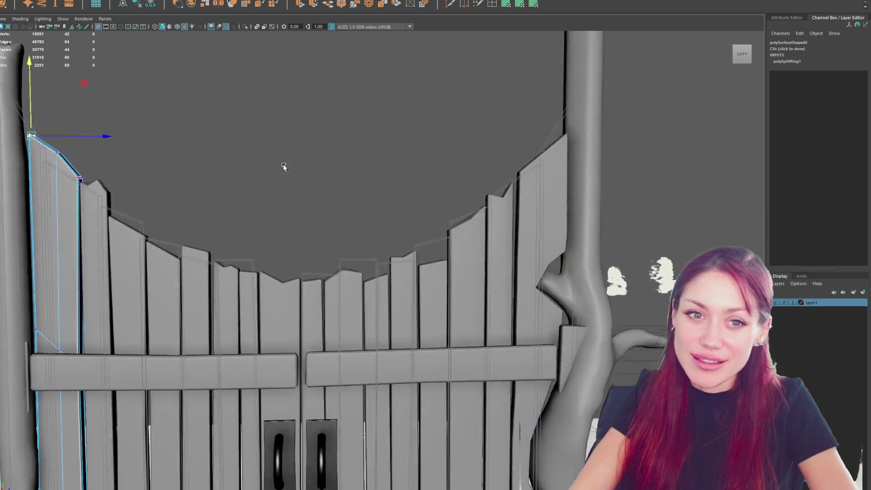
middle_click_drag(289, 144, 285, 55, "alt")
scroll(283, 135, "up", 3)
middle_click_drag(283, 135, 266, 247, "alt")
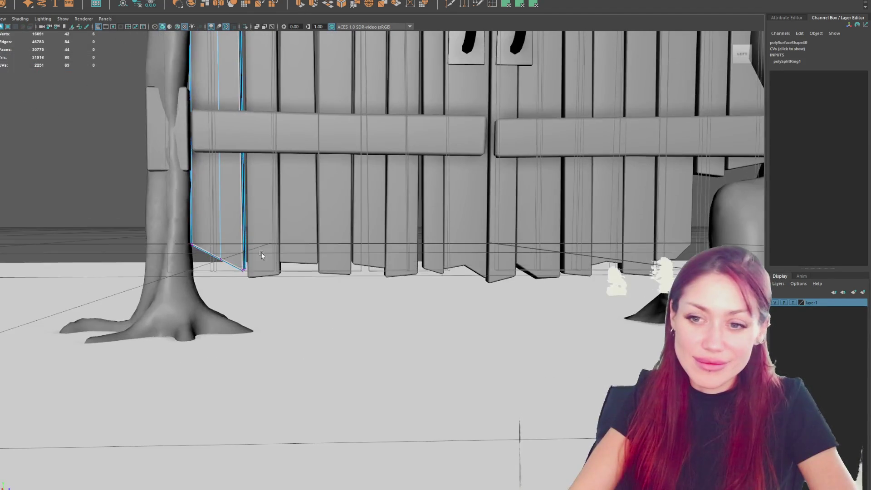
middle_click_drag(223, 229, 219, 241)
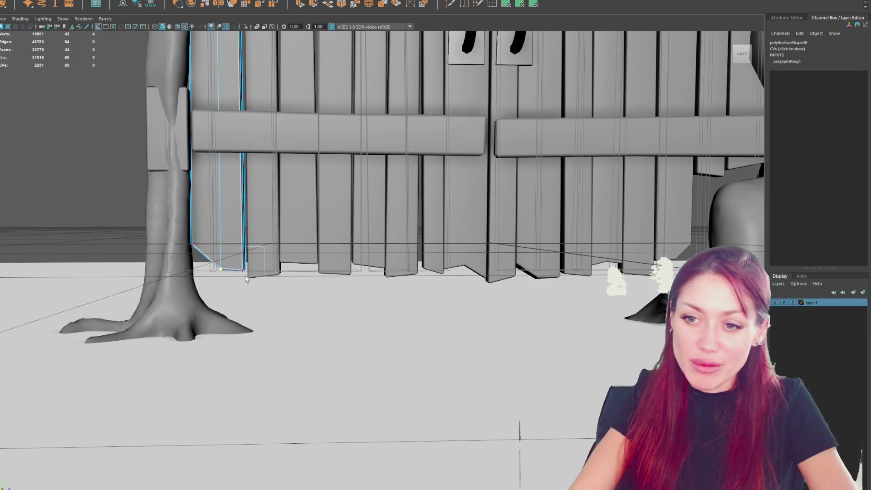
scroll(329, 231, "down", 5)
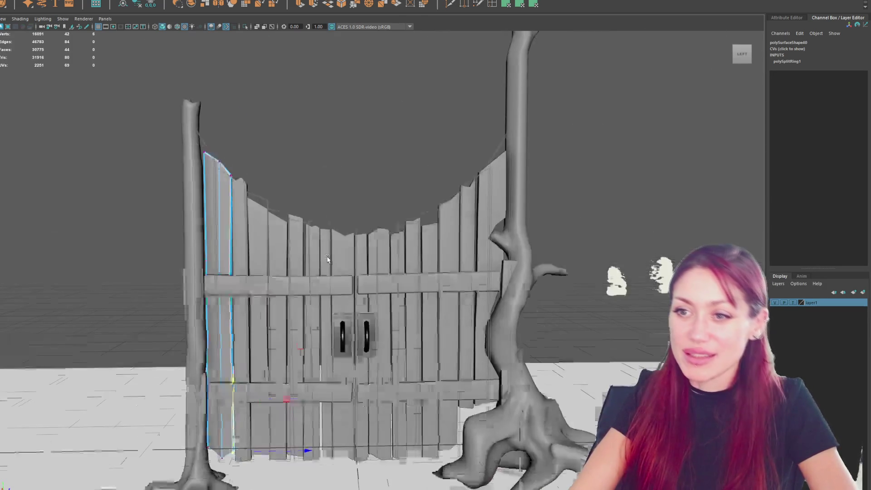
Step: Delete the plank just left of the doors
left_click(344, 164)
left_click(289, 274)
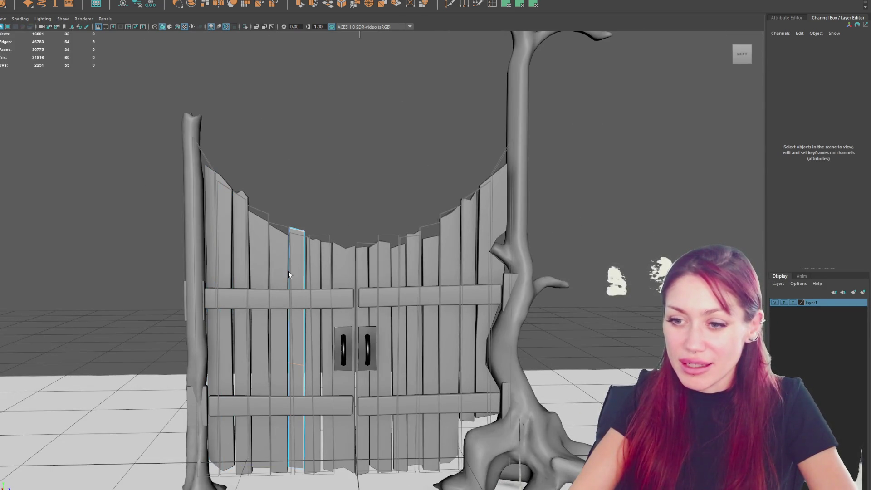
left_click(456, 235)
left_click(304, 259)
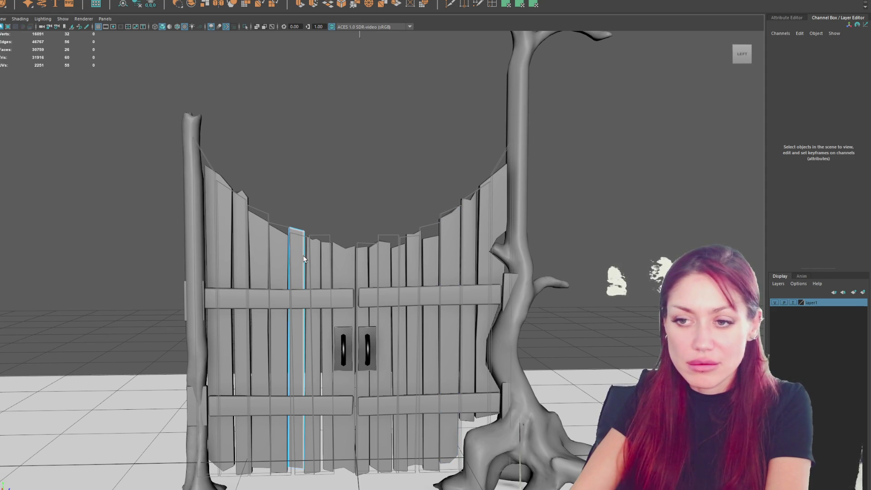
key("Delete")
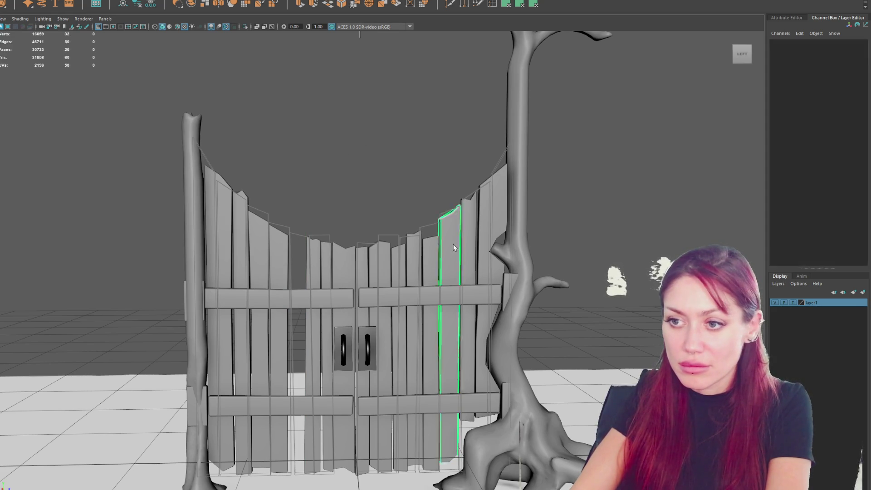
Step: Widen the neighbouring plank leftward into the gap
left_click(312, 261)
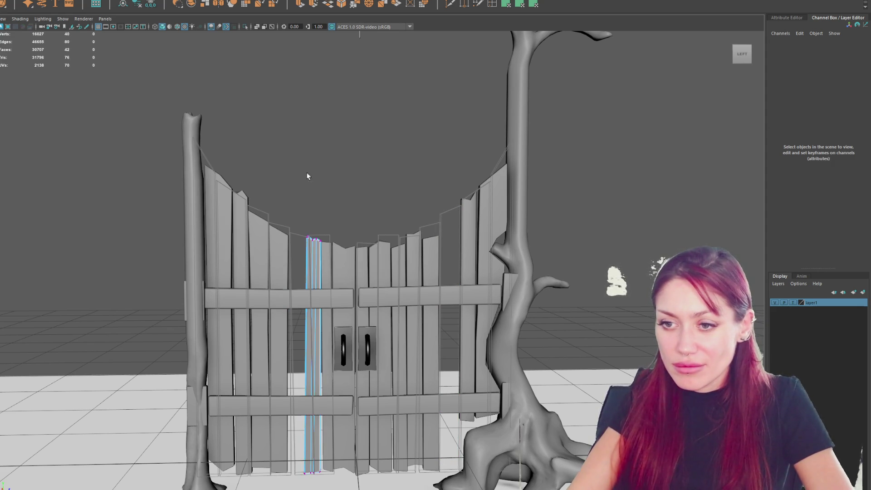
left_click_drag(323, 265, 306, 264)
left_click_drag(306, 484, 306, 484, "shift")
key("w")
left_click_drag(326, 354, 306, 360)
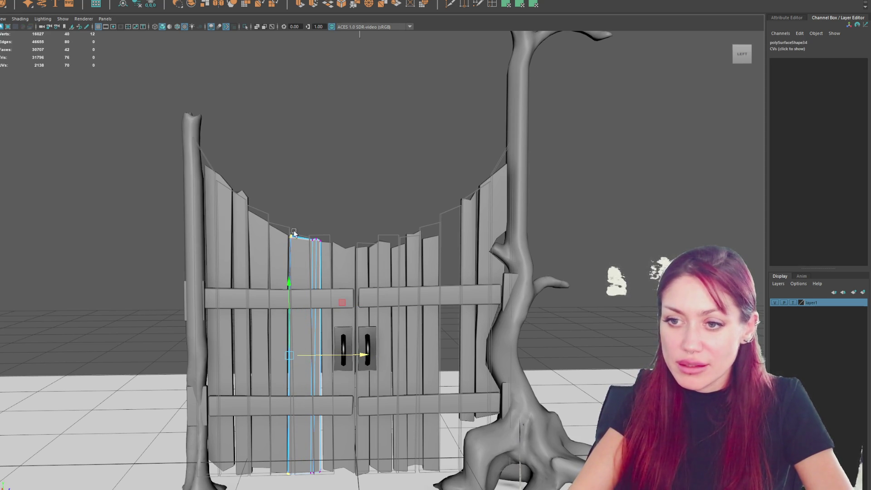
Step: Shift that plank's right-edge vertices sideways and return to whole-object selection
left_click_drag(313, 260, 313, 261)
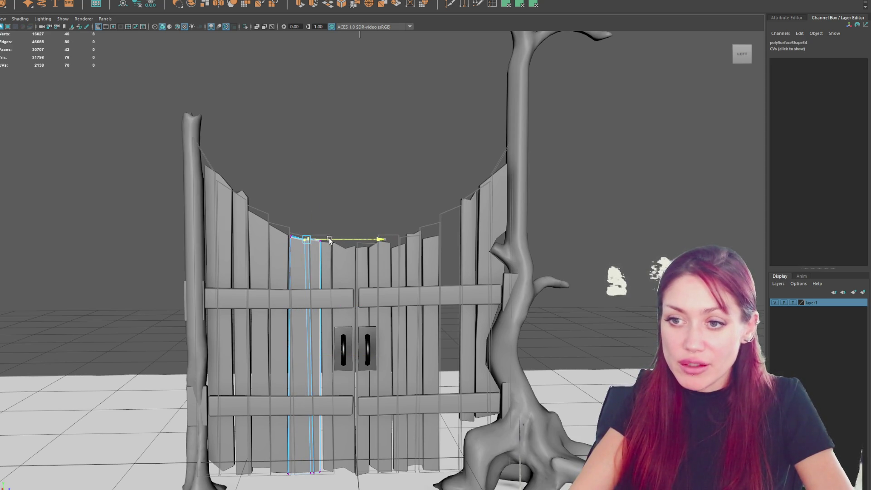
left_click_drag(314, 480, 315, 479)
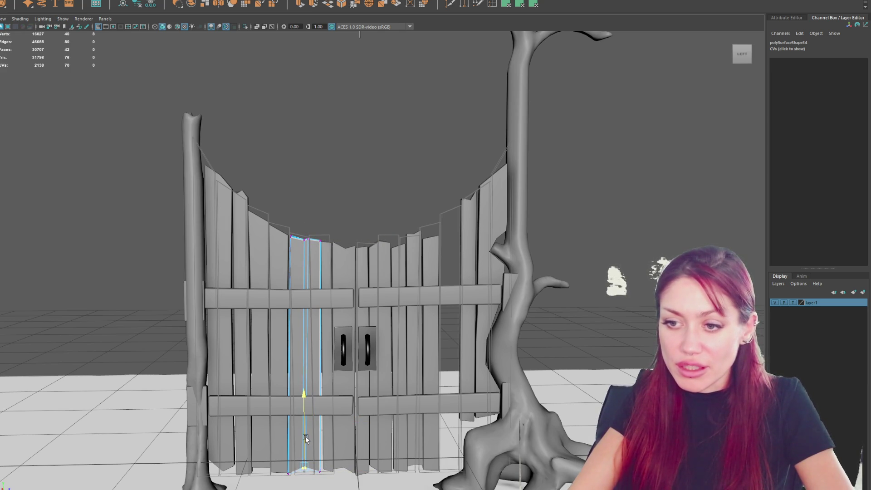
left_click_drag(347, 220, 318, 471)
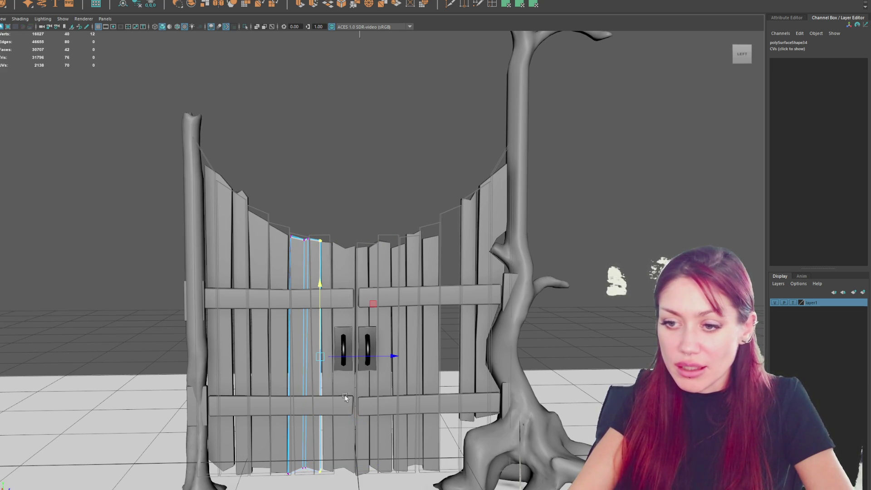
left_click_drag(344, 356, 343, 358)
key("F8")
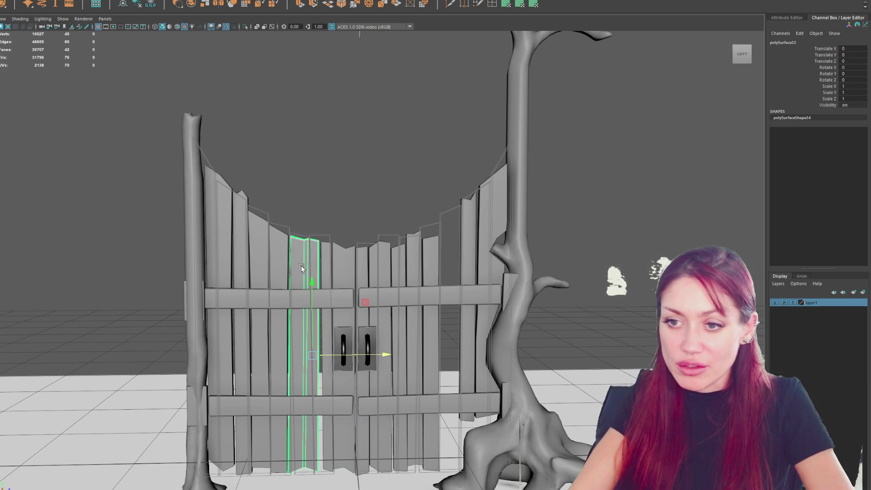
Step: Tilt the widened right-door plank slightly
left_click(377, 154)
left_click(305, 317)
key("e")
left_click_drag(318, 285, 324, 287)
Step: Push another plank slightly back in depth and select its top vertices
left_click(322, 249)
key("w")
left_click_drag(345, 357, 345, 360)
key("e")
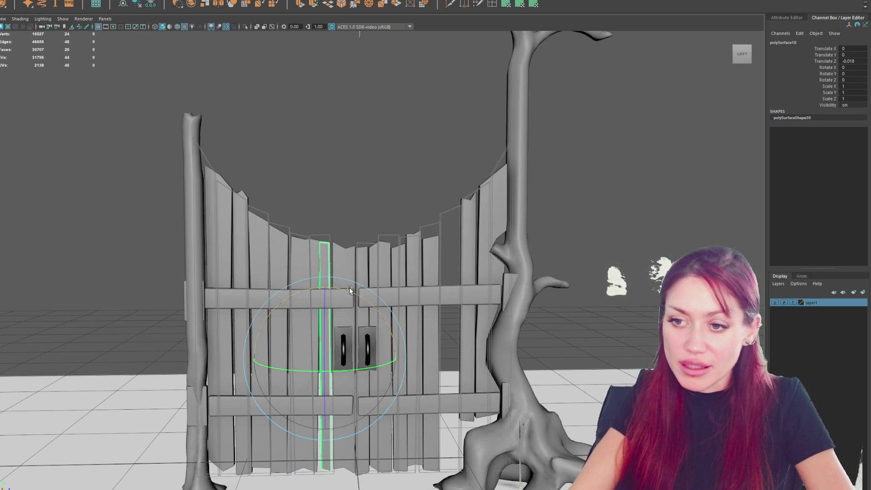
right_click_drag(345, 195, 313, 198)
key("w")
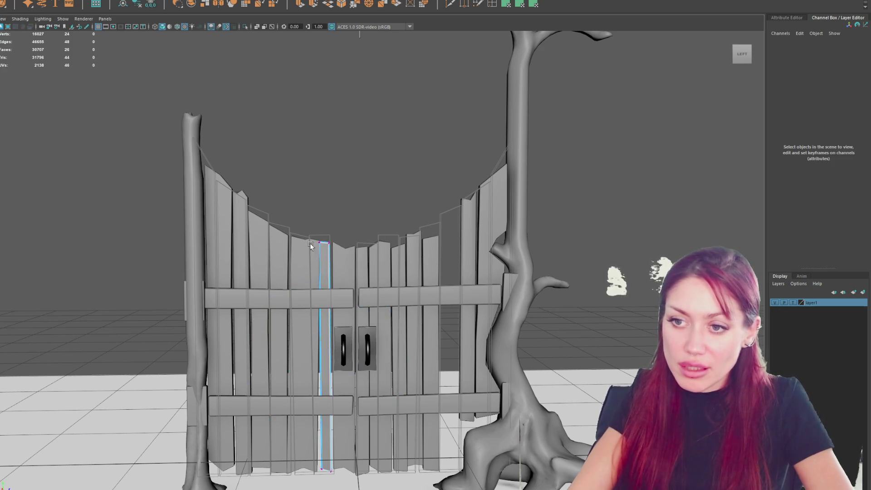
left_click_drag(333, 227, 315, 247)
right_click_drag(327, 220, 391, 158)
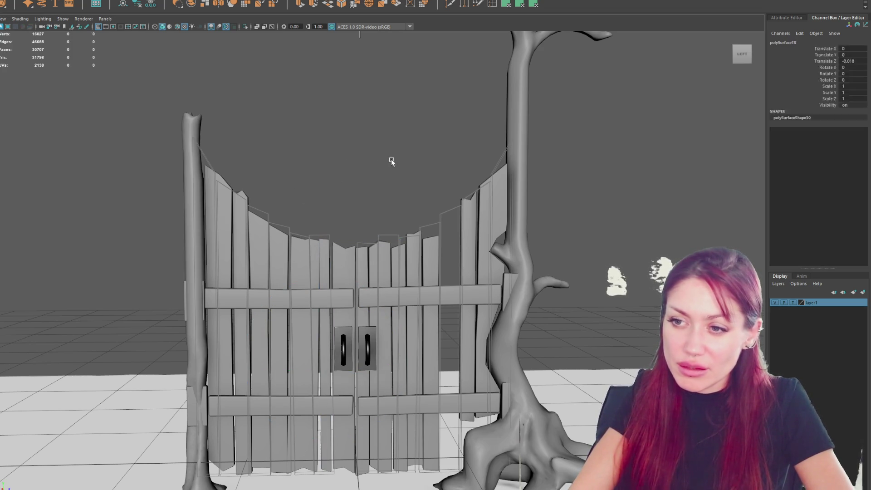
Step: Move one plank forward in depth and lengthen a neighbouring plank by raising its top
left_click(391, 159)
left_click(429, 272)
left_click_drag(451, 353, 472, 354)
left_click(453, 201)
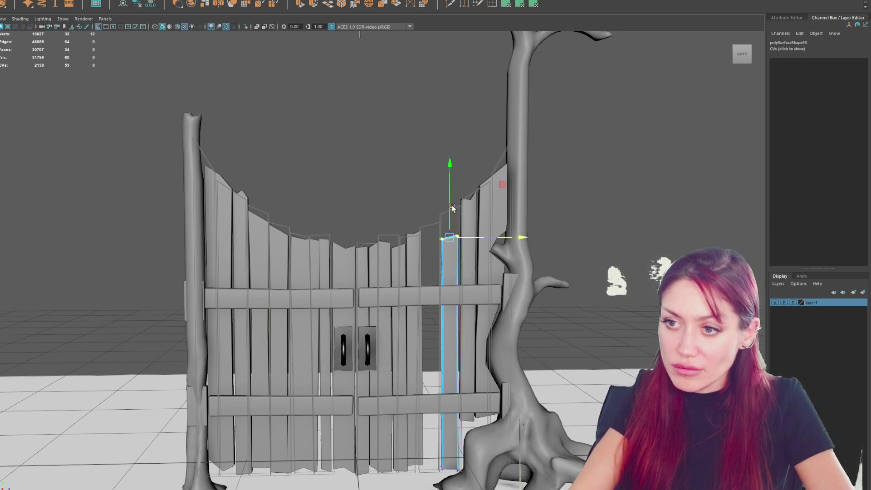
left_click(420, 185)
mouse_move(399, 181)
left_mouse_down()
mouse_move(431, 272)
mouse_move(352, 166)
left_mouse_up()
left_click(403, 229)
Step: Shift the top vertices of the tall plank right of the handles slightly left
left_click(413, 245)
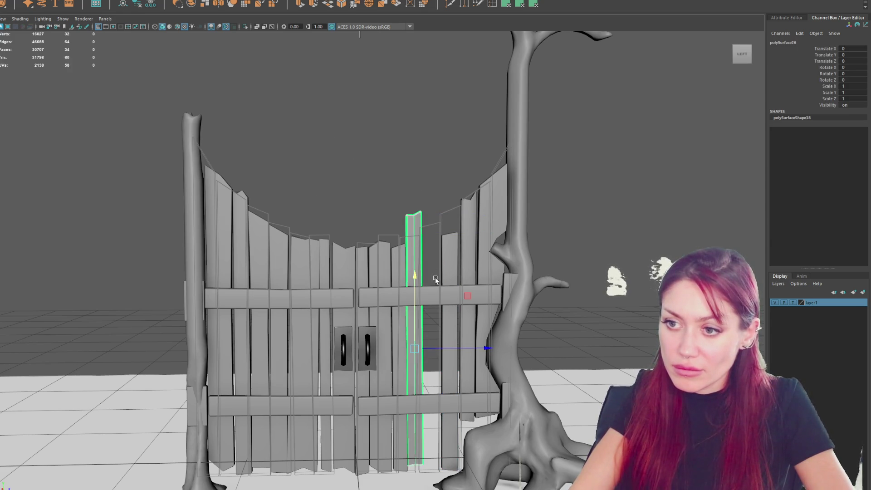
right_click_drag(380, 150, 356, 151)
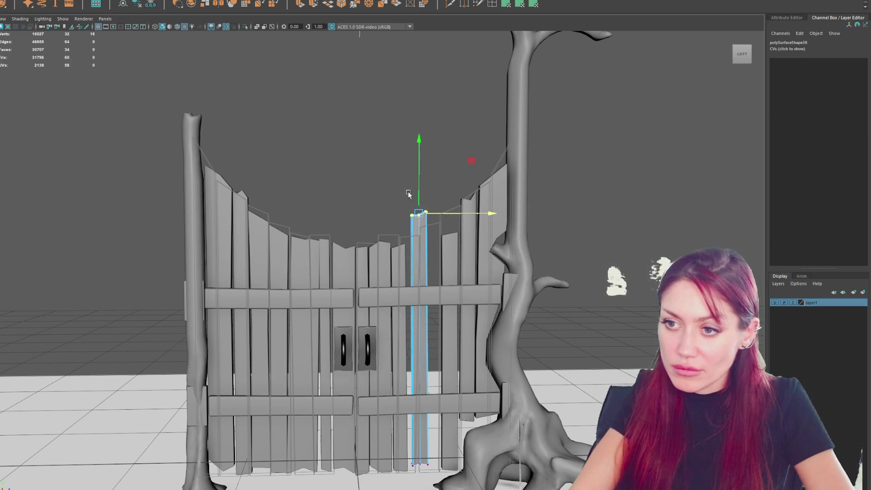
mouse_move(394, 185)
left_mouse_down()
mouse_move(380, 200)
mouse_move(412, 238)
left_mouse_up()
right_click_drag(399, 152, 372, 143)
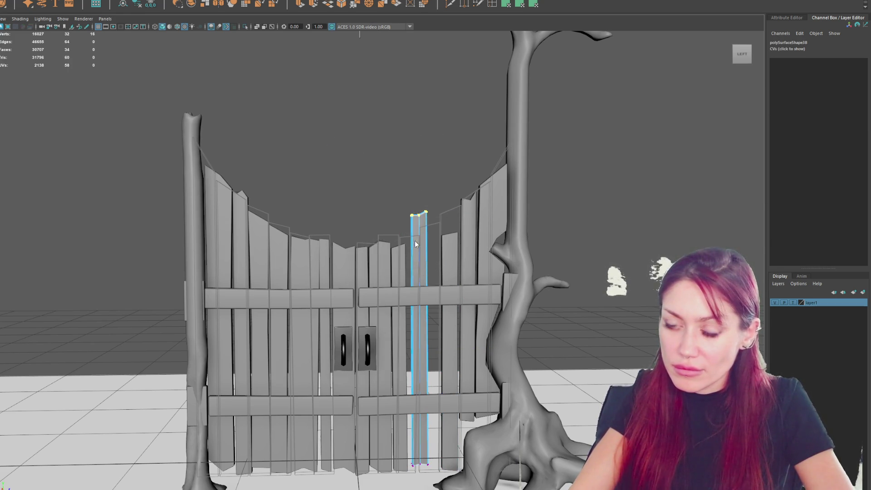
left_click_drag(382, 159, 418, 245)
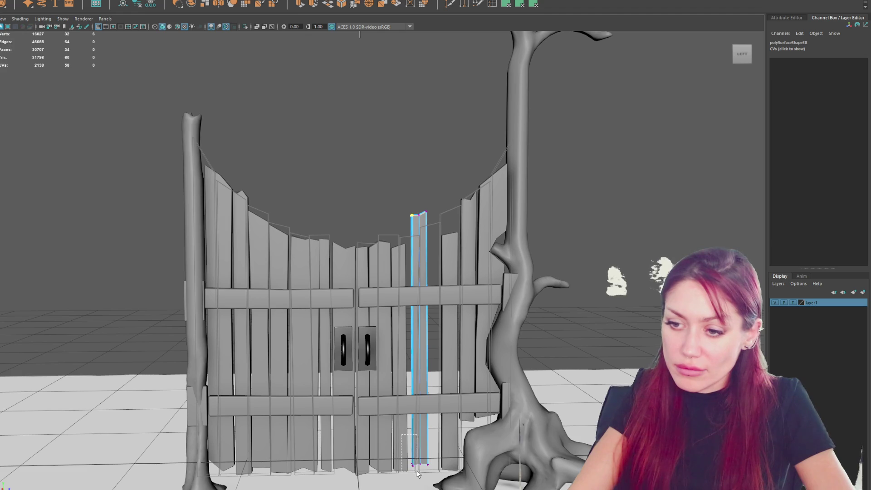
key("w")
left_click_drag(440, 345, 437, 345)
key("q")
left_click_drag(446, 187, 422, 230)
key("w")
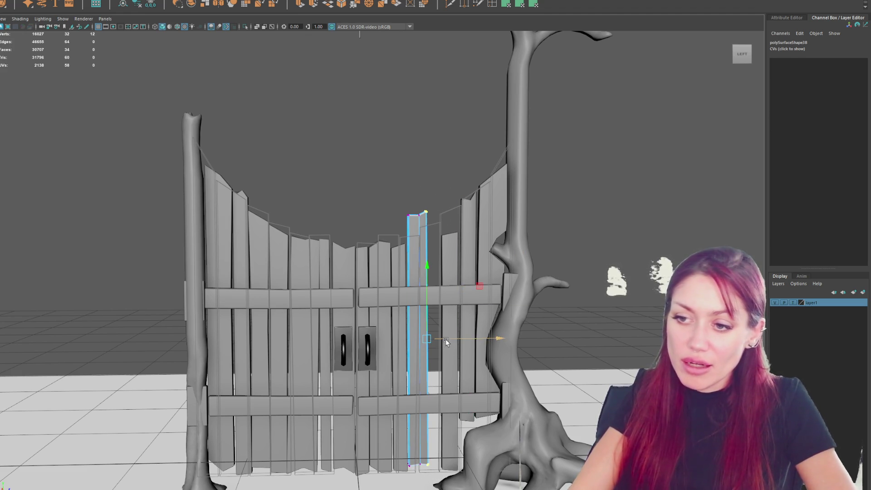
left_click_drag(444, 339, 438, 336, "alt")
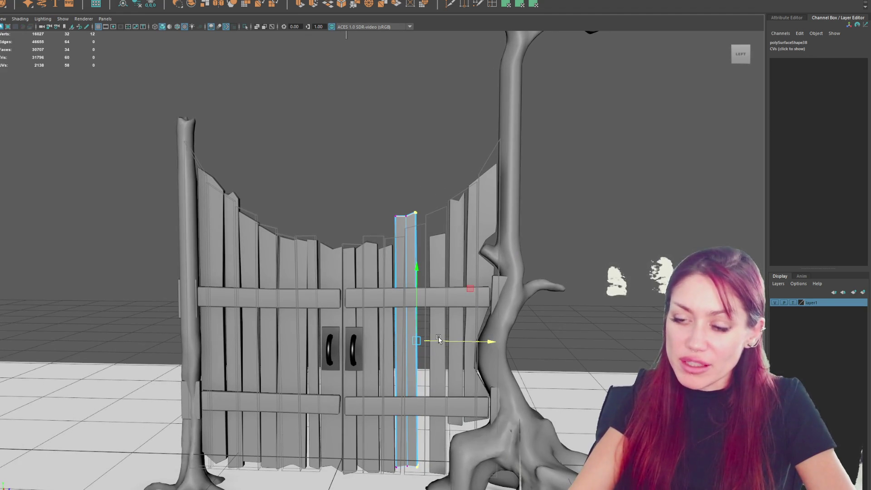
Step: Push that plank slightly along its depth and give it a small forward tilt
key("F8")
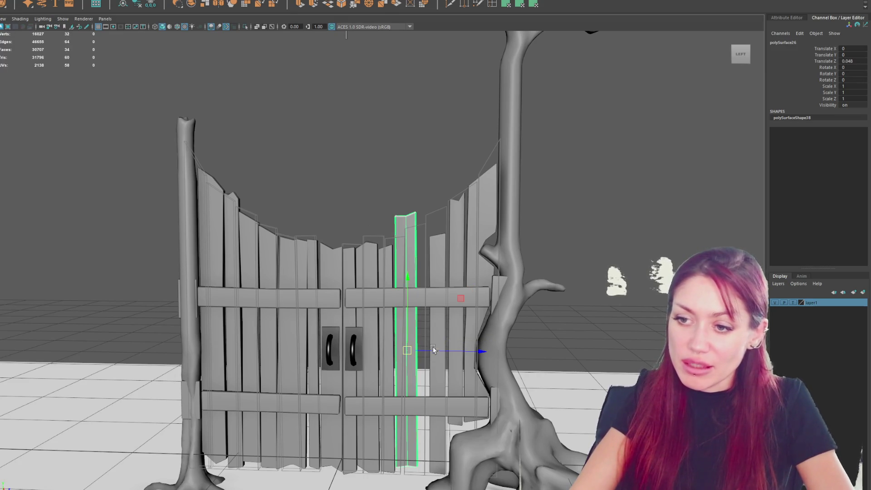
left_click_drag(431, 352, 436, 358)
key("e")
left_click_drag(441, 309, 443, 294)
key("ctrl+z")
key("w")
key("e")
Step: Slant the plank's top by moving its top corner vertex to the right
right_click(416, 173)
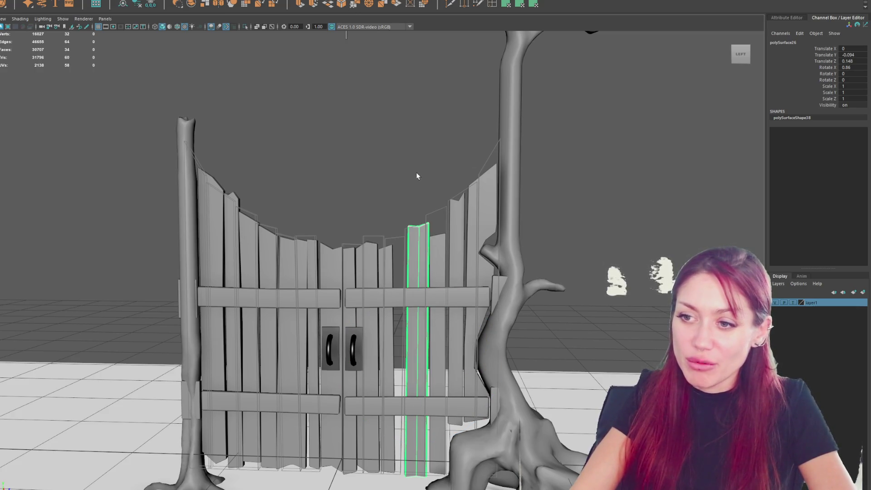
right_click_drag(405, 170, 370, 163)
left_click_drag(401, 205, 392, 252)
key("w")
left_click_drag(406, 361, 463, 359)
left_click(350, 151)
key("F8")
Step: Tilt the neighbouring plank slightly backward and push it along its depth
left_click(434, 358)
key("e")
left_click_drag(461, 292, 461, 318)
key("w")
left_click_drag(458, 356, 462, 354)
Step: Slant the top of the plank next to the tree trunk slightly sideways
left_click(451, 228)
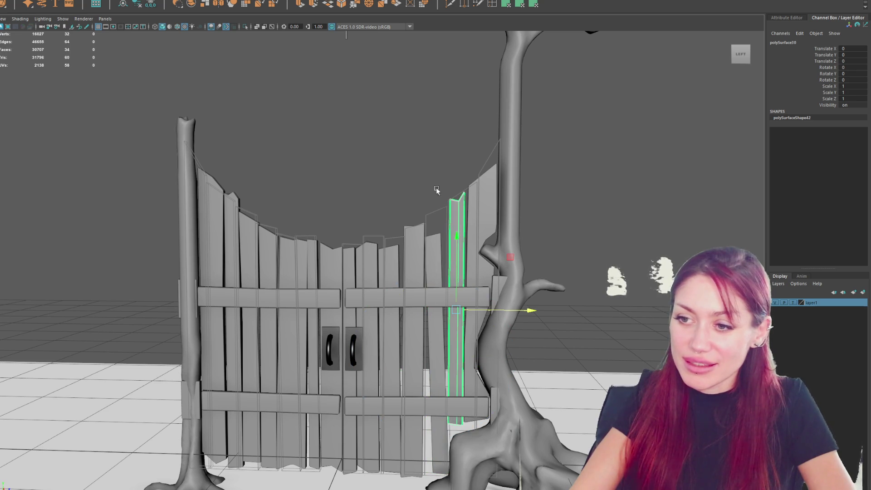
key("F9")
left_click_drag(443, 447, 456, 396)
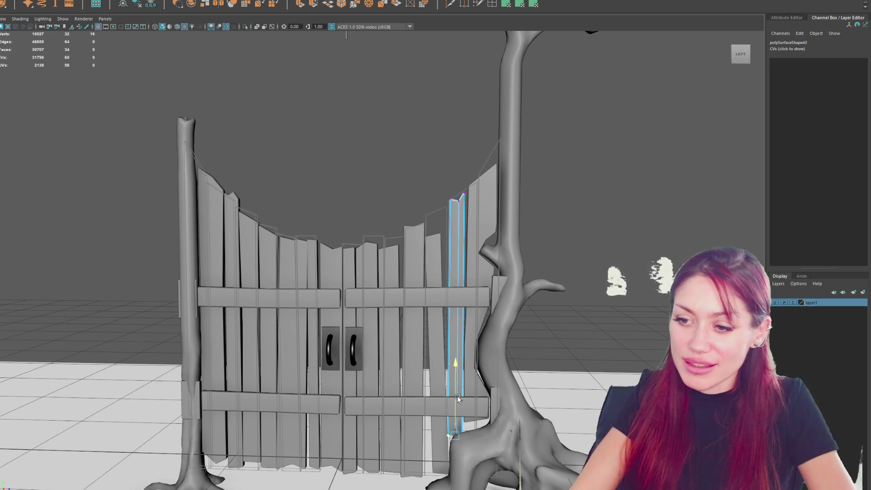
left_click_drag(432, 179, 471, 229)
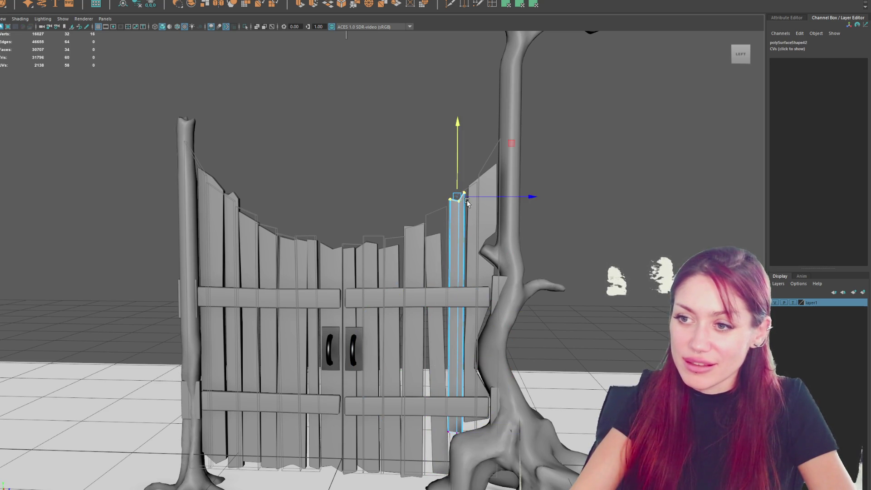
left_click_drag(483, 197, 482, 198)
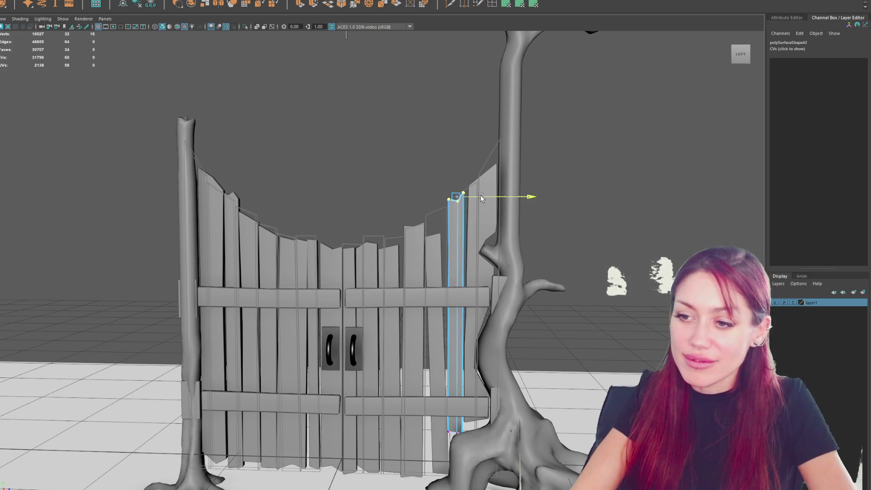
key("F8")
scroll(303, 181, "down", 2)
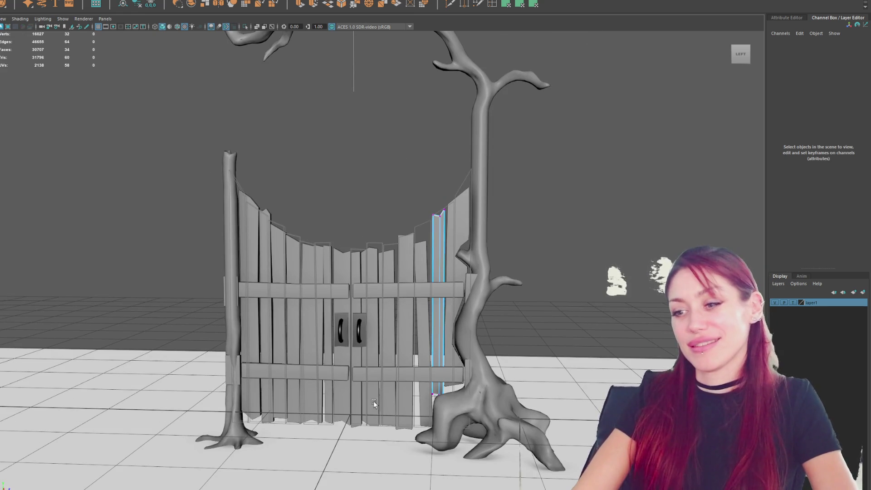
Step: Tilt the previously tilted plank a bit further
left_click(409, 371)
key("e")
left_click_drag(431, 270, 430, 272)
key("w")
Step: Select the adjacent plank's top vertices, then leave vertex editing and deselect everything
left_click(420, 250)
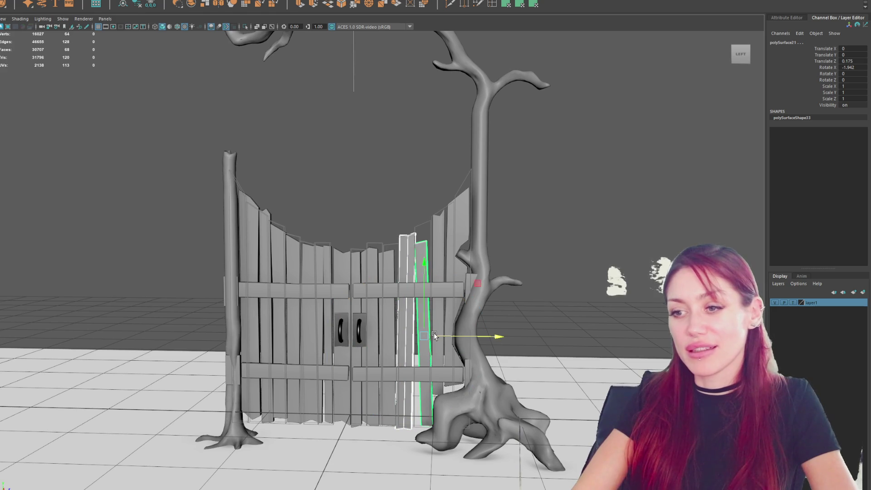
scroll(440, 313, "up", 3)
scroll(448, 291, "up", 1)
scroll(448, 291, "down", 2)
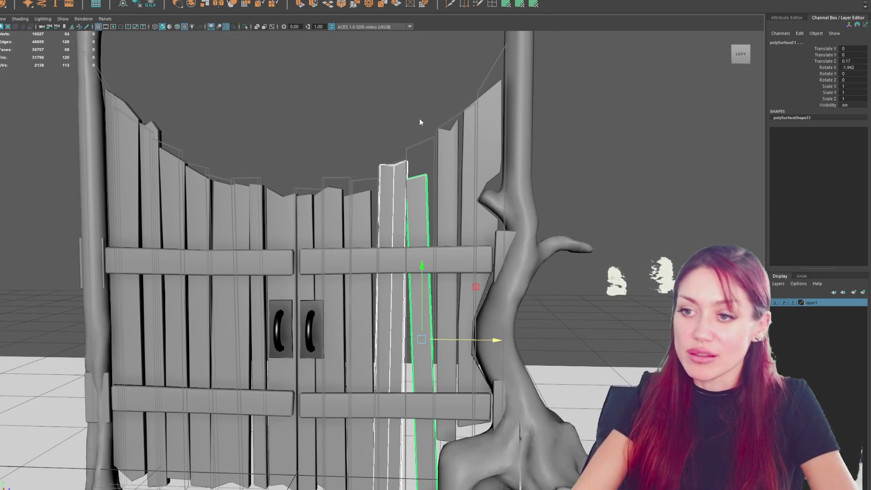
right_click_drag(417, 120, 352, 120)
mouse_move(352, 121)
left_mouse_down()
mouse_move(441, 183)
mouse_move(401, 188)
left_mouse_up()
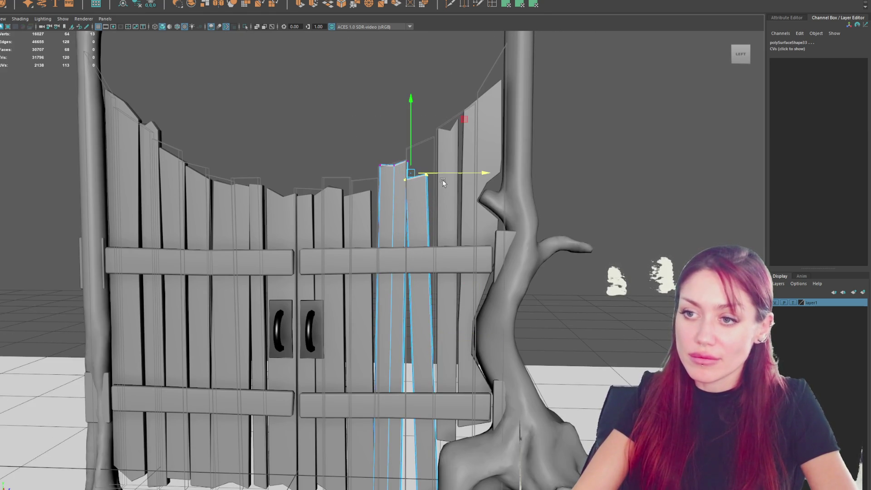
left_click_drag(451, 172, 452, 172)
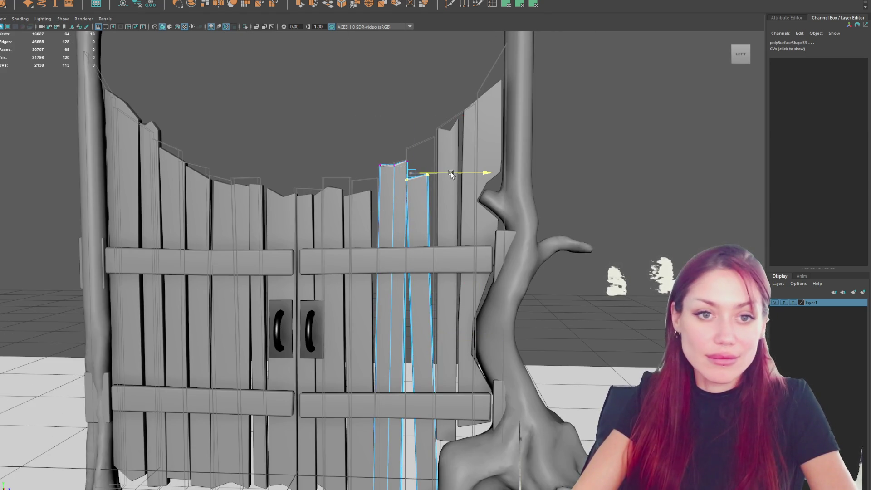
mouse_move(331, 113)
right_mouse_down()
mouse_move(341, 104)
mouse_move(305, 151)
right_mouse_up()
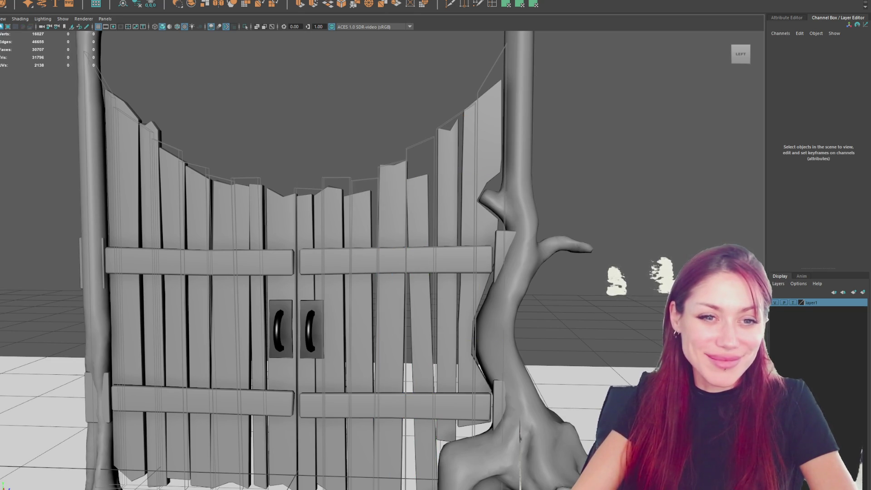
Step: Ease back the tilt of the plank to the right of the doors
left_click(420, 195)
left_click_drag(420, 196, 448, 349, "alt")
key("e")
left_click_drag(444, 263, 444, 263)
key("w")
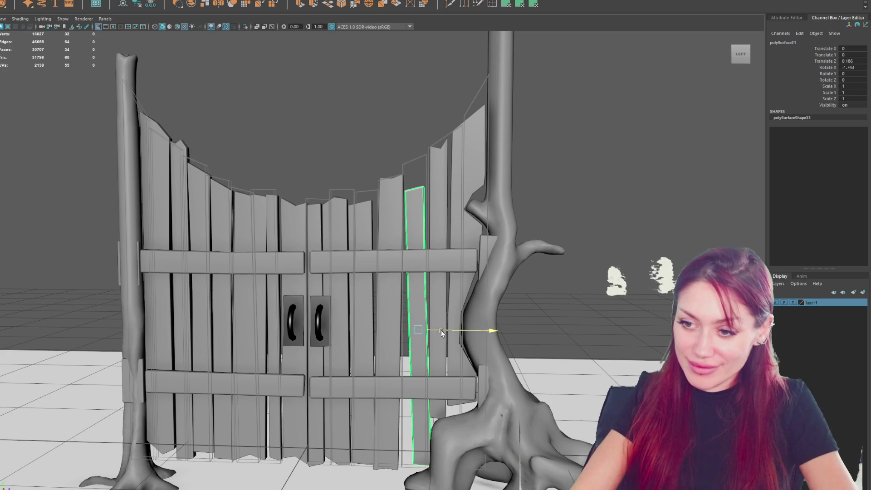
Step: Nudge the neighbouring plank along its depth and reduce its forward tilt
left_click(398, 229)
left_click_drag(412, 330, 416, 331)
key("e")
left_click_drag(424, 268, 423, 268)
key("w")
left_click_drag(415, 333, 414, 334)
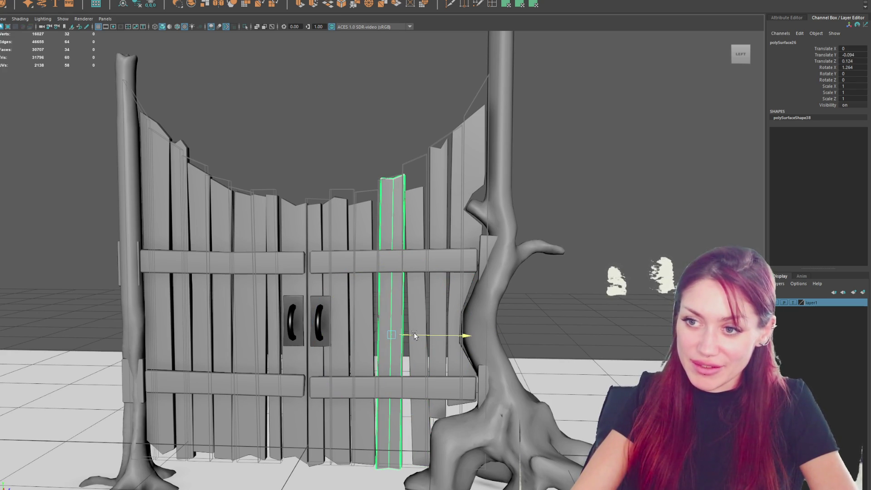
Step: Tilt the next plank left slightly backward and push it outward, then pull the right-hand plank back
left_click(367, 311)
key("e")
left_click_drag(388, 276, 390, 273)
key("w")
left_click_drag(398, 332, 396, 335)
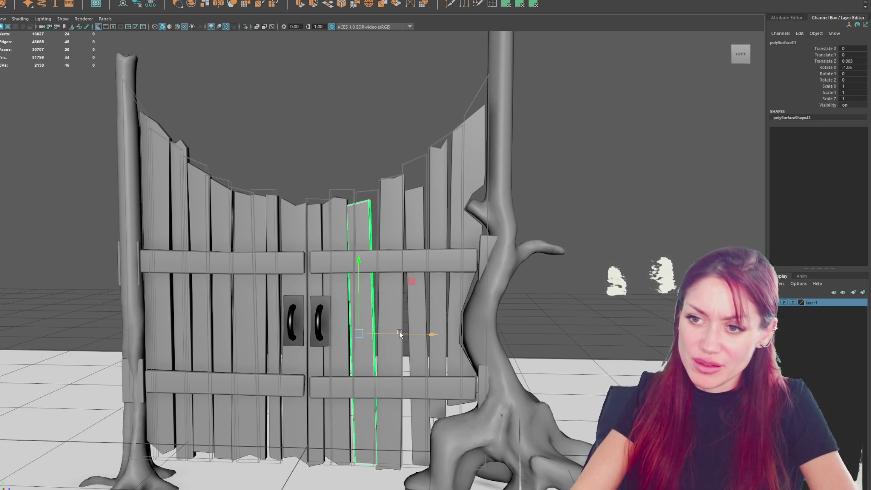
left_click_drag(402, 332, 390, 333)
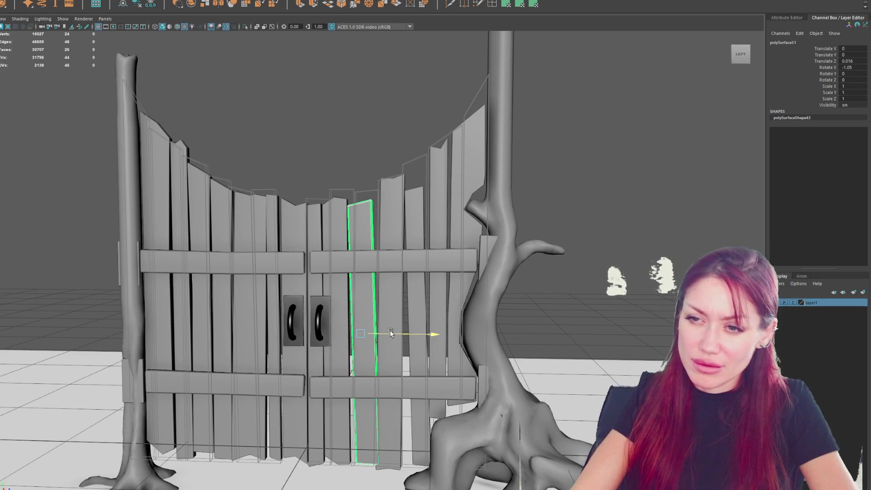
left_click(403, 340)
left_click_drag(417, 337, 414, 337)
Step: Raise a left-door plank's top slightly and pick its bottom vertices and the far-left plank's top corner
left_click(244, 224)
left_click_drag(318, 227, 345, 218, "alt")
right_click_drag(287, 131, 276, 124)
left_click_drag(259, 138, 317, 202)
left_click_drag(291, 172, 291, 167)
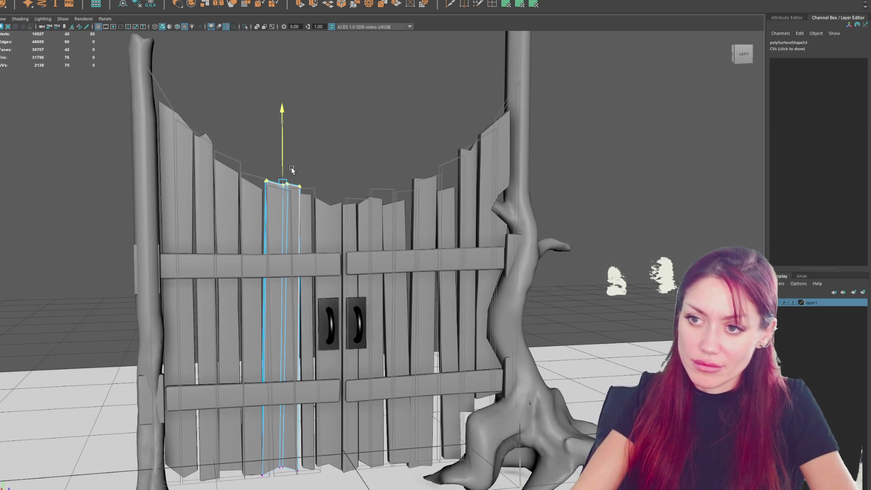
mouse_move(317, 472)
left_mouse_down()
mouse_move(291, 436)
mouse_move(299, 412)
mouse_move(307, 437)
left_mouse_up()
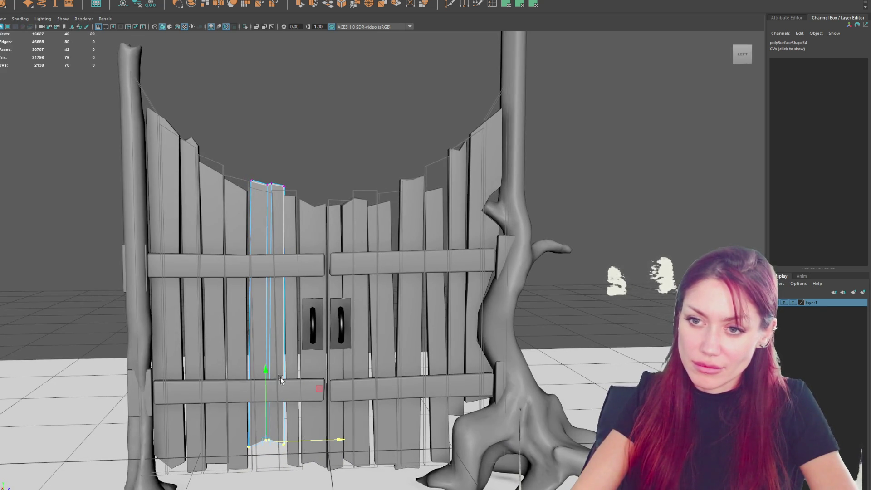
left_click(213, 205)
key("F9")
left_click_drag(217, 183, 228, 147)
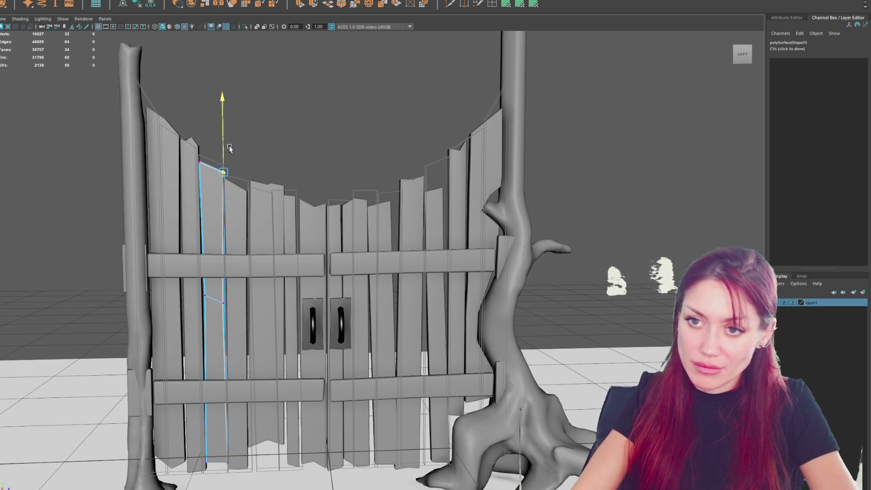
left_click(281, 138)
Step: Select the top vertices of the plank beside the tree trunk
right_click_drag(282, 138, 235, 150, "alt")
left_click_drag(235, 151, 343, 161, "alt")
right_click_drag(347, 161, 444, 193, "alt")
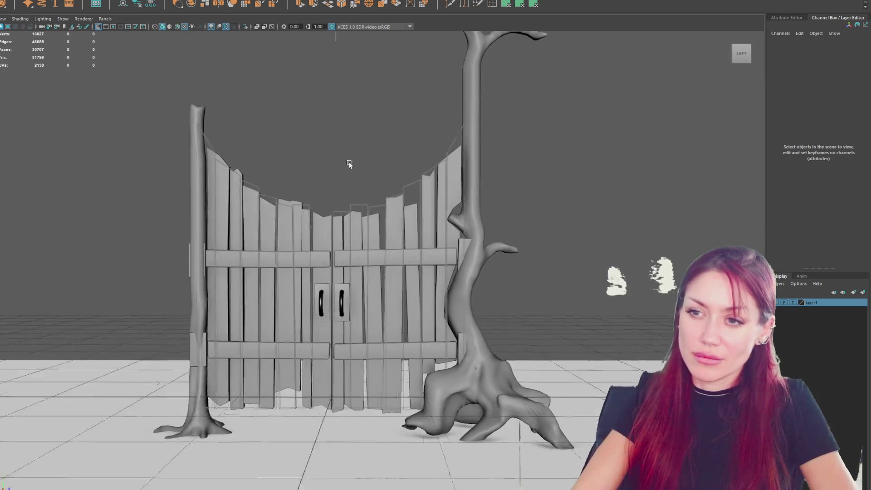
left_click(439, 194)
right_click_drag(461, 161, 408, 93)
left_click_drag(429, 136, 474, 209)
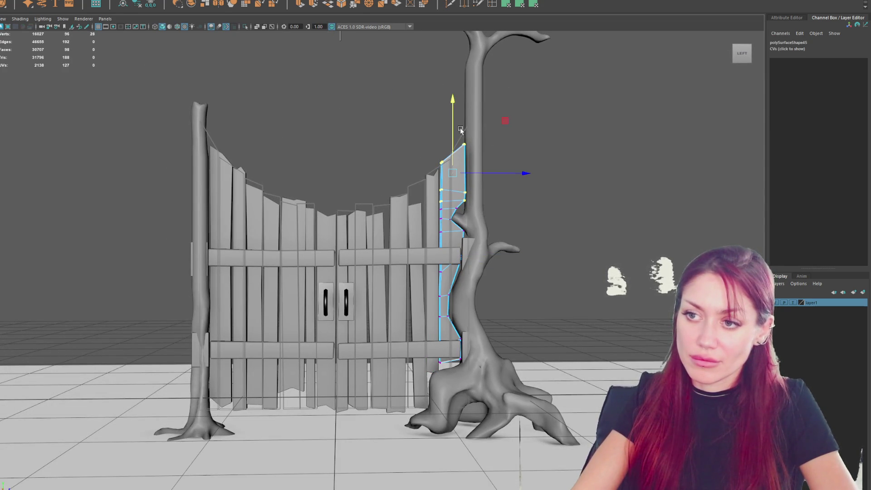
Step: Shift the top of a plank in the middle of the gate slightly left
left_click(589, 111)
mouse_move(589, 111)
right_mouse_down("alt")
mouse_move(309, 194)
mouse_move(317, 196)
right_mouse_up("alt")
mouse_move(317, 196)
left_mouse_down("alt")
mouse_move(326, 197)
mouse_move(140, 209)
mouse_move(148, 198)
left_mouse_up("alt")
scroll(148, 198, "up", 2)
left_click(453, 290)
scroll(454, 290, "up", 3)
key("F9")
left_click_drag(357, 159, 401, 210)
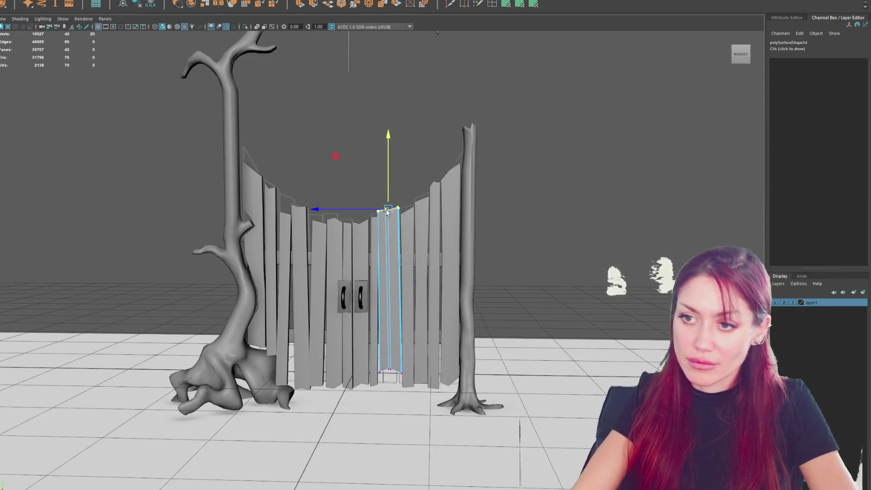
left_click(365, 222)
key("F9")
left_click_drag(384, 171, 336, 240)
left_click_drag(360, 204, 334, 221)
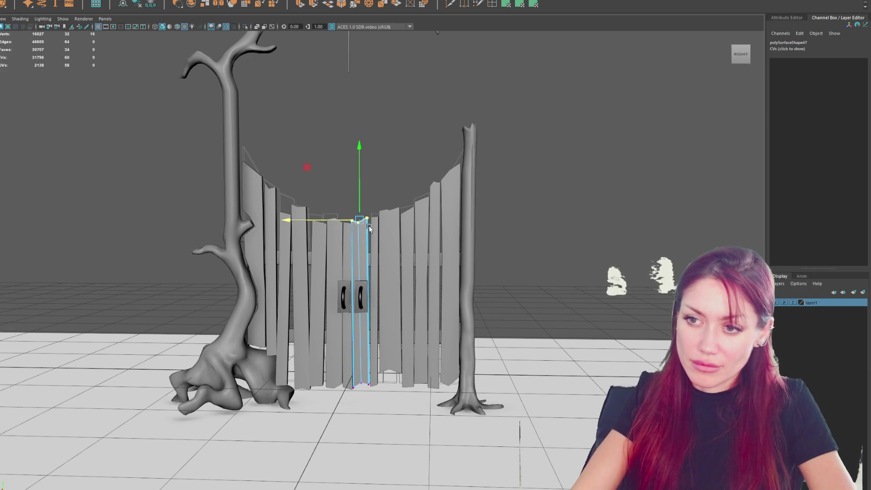
Step: Select another plank's top and bottom vertices for reshaping
left_click(375, 254)
key("F9")
mouse_move(341, 184)
left_mouse_down()
mouse_move(388, 214)
mouse_move(377, 177)
left_mouse_up()
left_click_drag(403, 348, 351, 412)
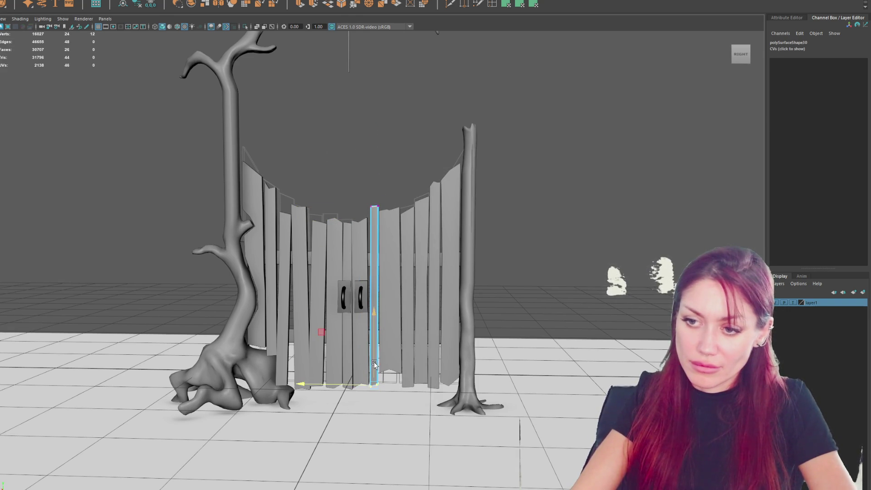
left_click(406, 281)
Step: Select the bottom vertices of the adjacent right-side planks
left_click(389, 403)
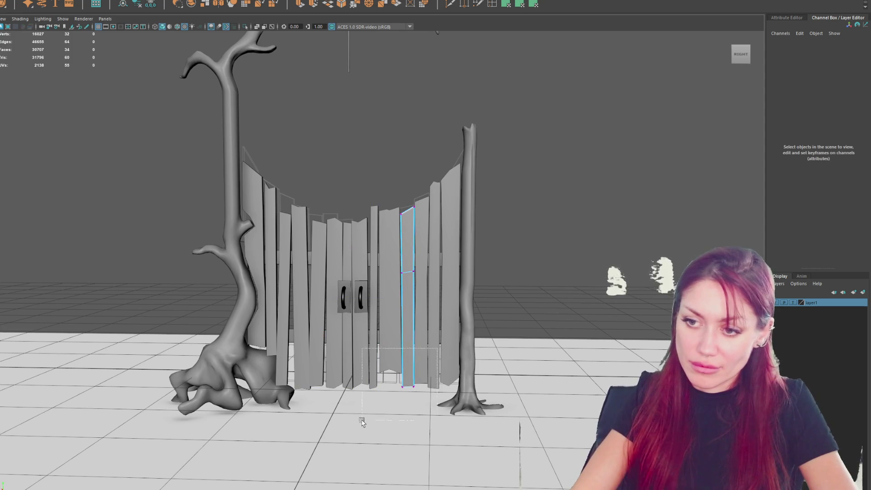
left_click(419, 361)
key("F9")
left_click_drag(401, 389, 427, 360)
key("F8")
left_click(431, 372)
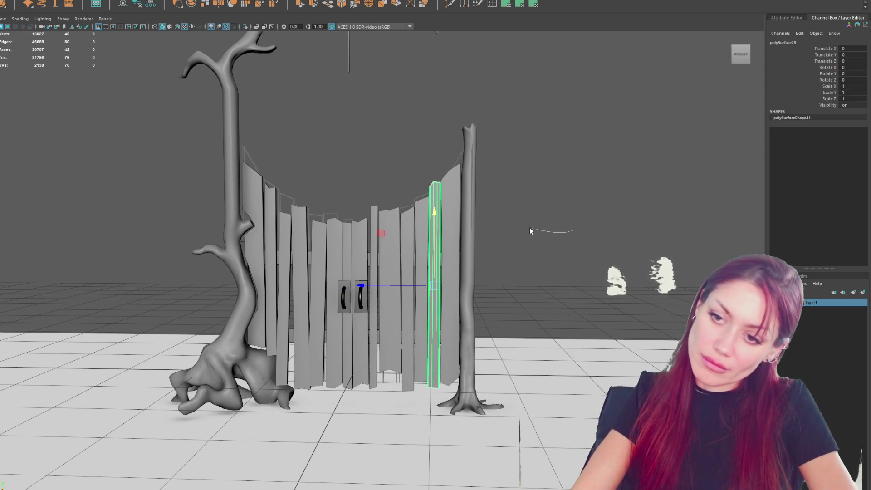
key("F9")
key("F8")
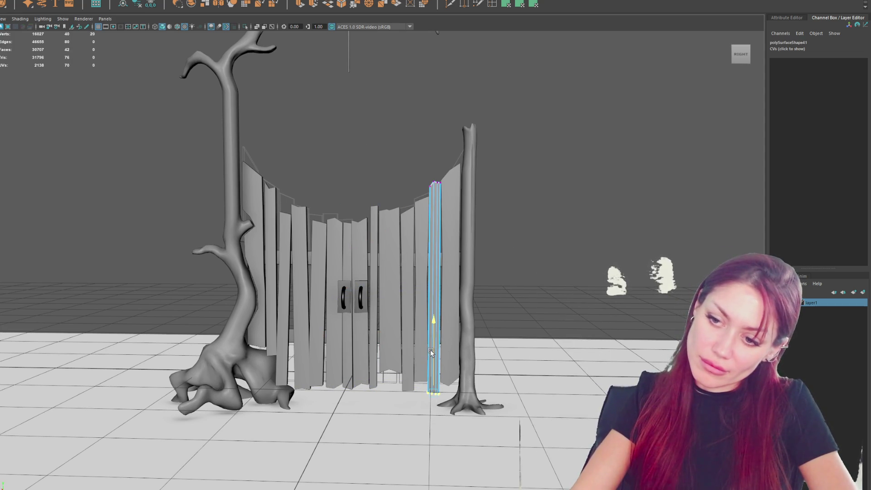
Step: Tilt the rightmost plank about 0.316°, constrain its movement to X, and deselect it
left_click(452, 318)
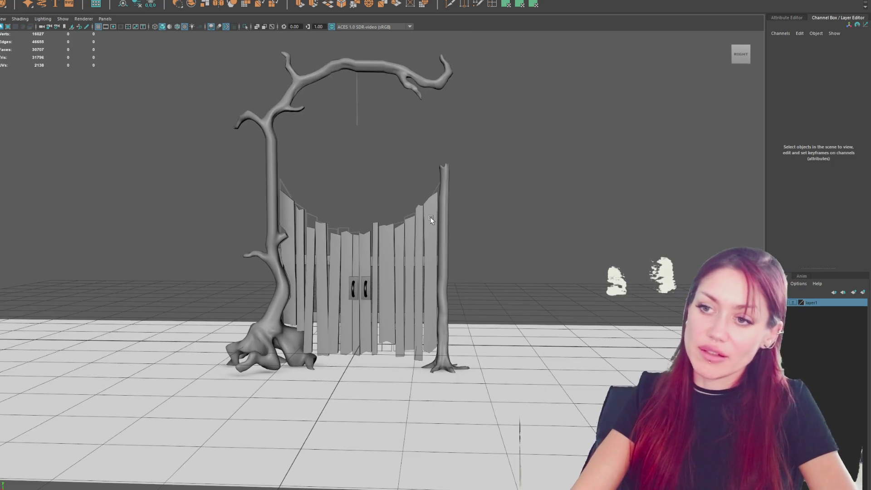
key("e")
left_click_drag(483, 213, 483, 213)
key("w")
left_click(420, 277)
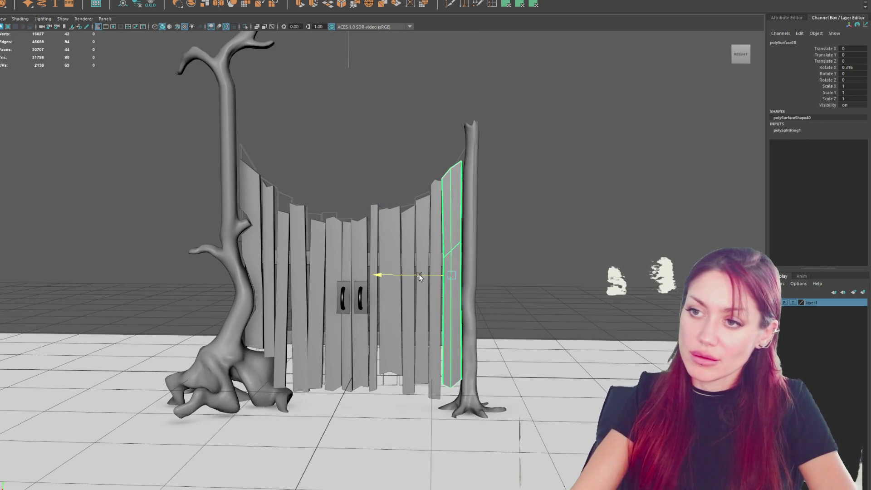
left_click(608, 158)
Step: Lower the top vertices of a centre plank so it sits shorter
key("f")
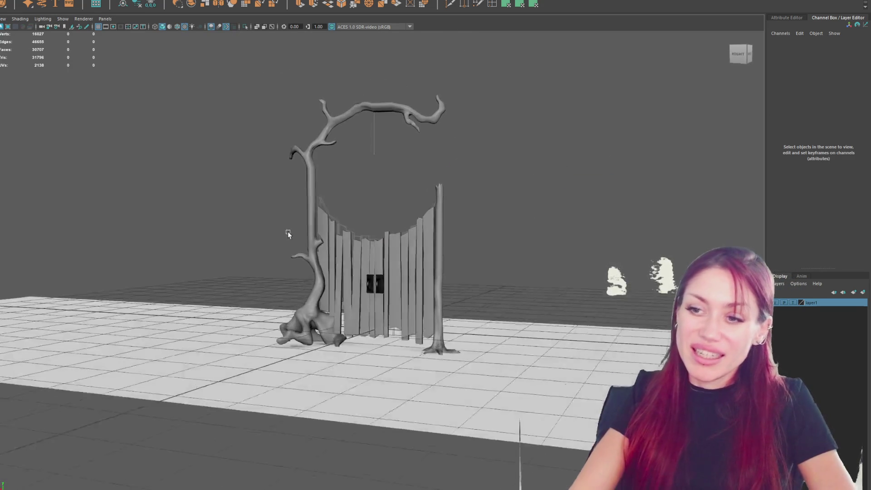
scroll(326, 231, "up", 5)
left_click(338, 234)
key("F9")
mouse_move(352, 227)
left_mouse_down()
mouse_move(325, 187)
mouse_move(338, 191)
mouse_move(335, 208)
left_mouse_up()
key("F8")
Step: Rotate the plank left of centre slightly
scroll(313, 208, "up", 3)
left_click(301, 214)
key("e")
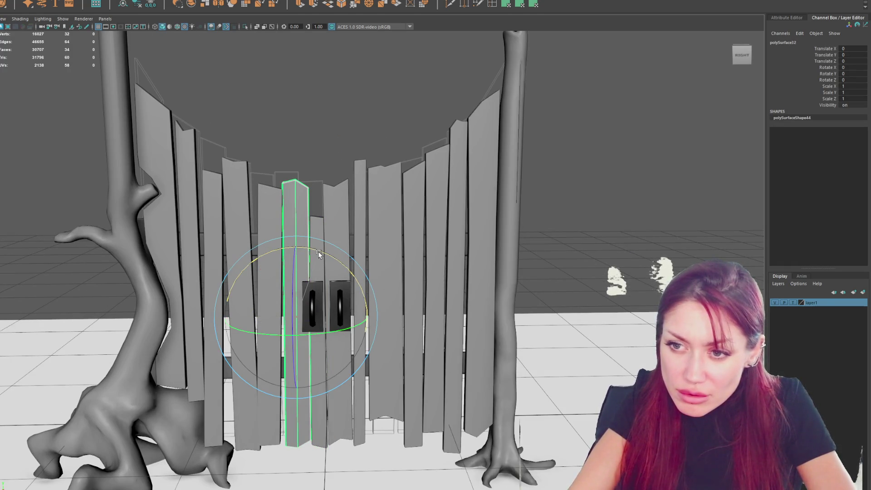
key("F8")
left_click_drag(308, 205, 328, 174)
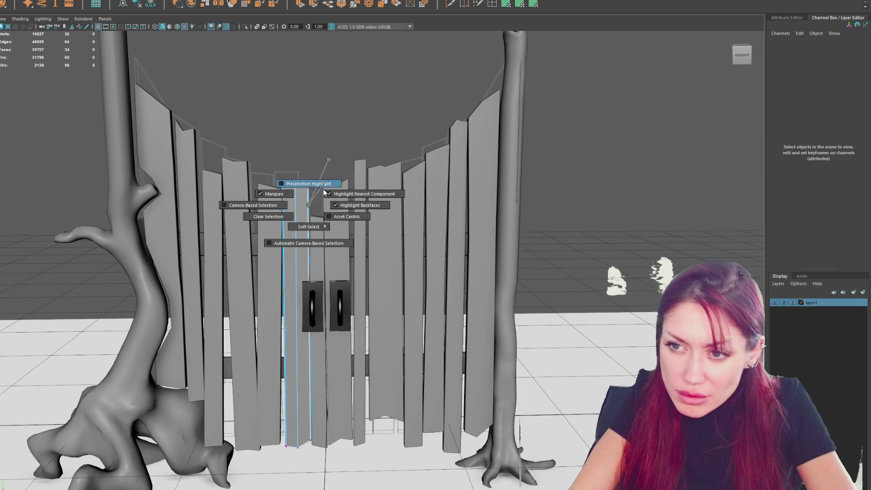
Step: Shift the narrow centre plank's top and bottom vertices slightly left
left_click(317, 233)
mouse_move(320, 128)
right_mouse_down()
mouse_move(330, 124)
mouse_move(320, 131)
right_mouse_up()
left_click_drag(338, 183, 315, 237)
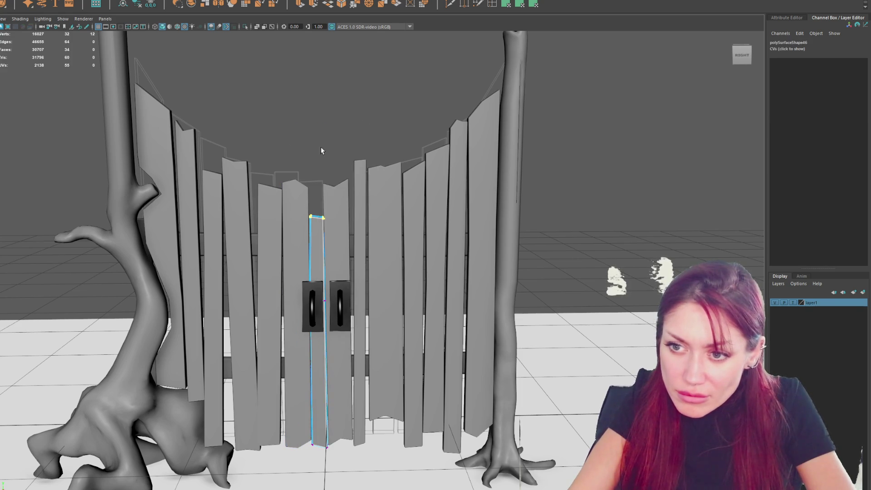
left_click_drag(344, 446, 309, 454, "shift")
key("w")
left_click_drag(291, 336, 290, 341)
left_click_drag(310, 455, 294, 445)
left_click(321, 136)
Step: Tilt a plank left of the handles slightly
mouse_move(321, 136)
right_mouse_down("alt")
mouse_move(273, 133)
mouse_move(51, 162)
right_mouse_up("alt")
left_click_drag(50, 163, 207, 178, "alt")
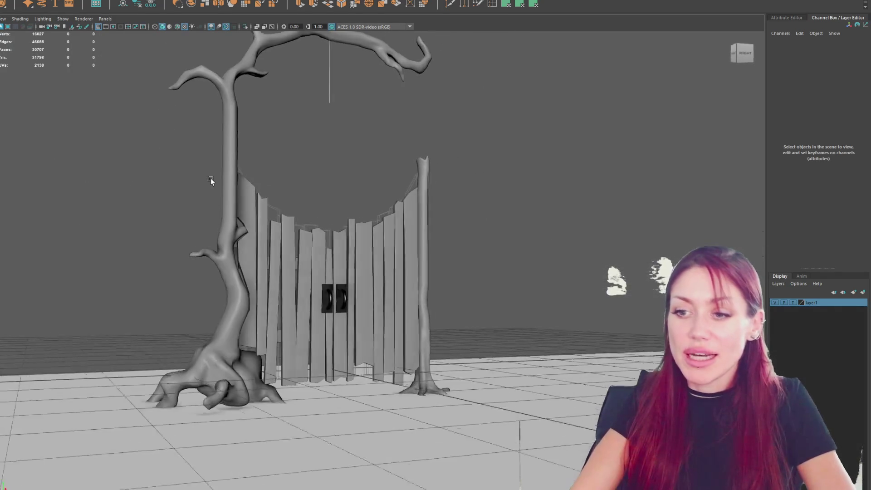
right_click_drag(200, 202, 277, 346, "alt")
left_click(276, 346)
key("e")
left_click_drag(265, 259, 264, 259)
Step: Select the planks left of the handles and centre in turn to check their tilt
left_click(249, 308)
key("w")
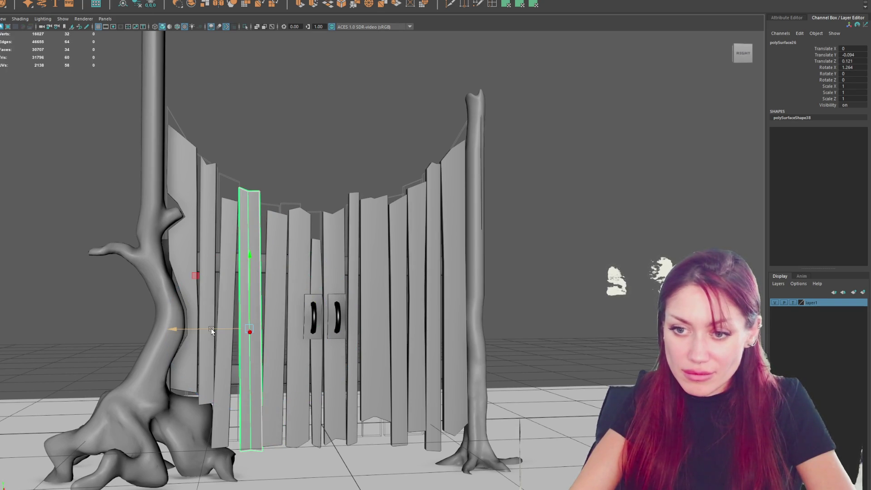
mouse_move(210, 330)
left_mouse_down("alt")
mouse_move(316, 177)
mouse_move(302, 243)
left_mouse_up("alt")
left_click(303, 243)
key("e")
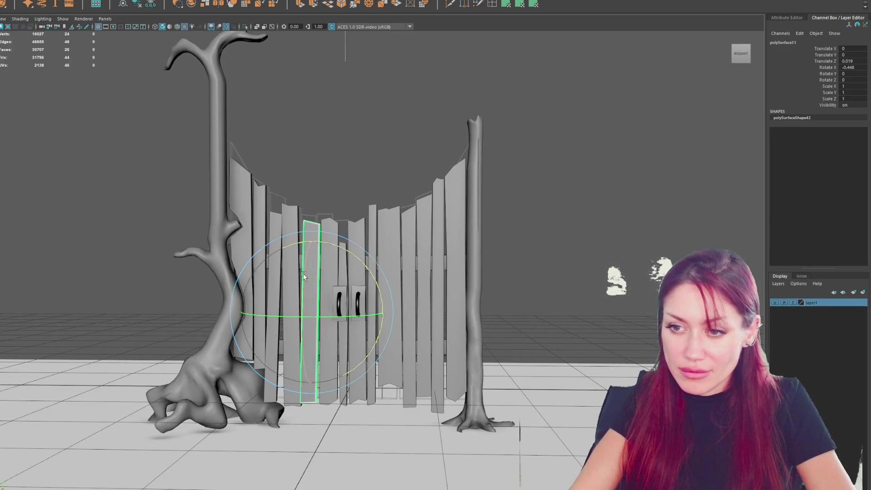
left_click(396, 170)
scroll(396, 171, "down", 2)
scroll(398, 170, "up", 2)
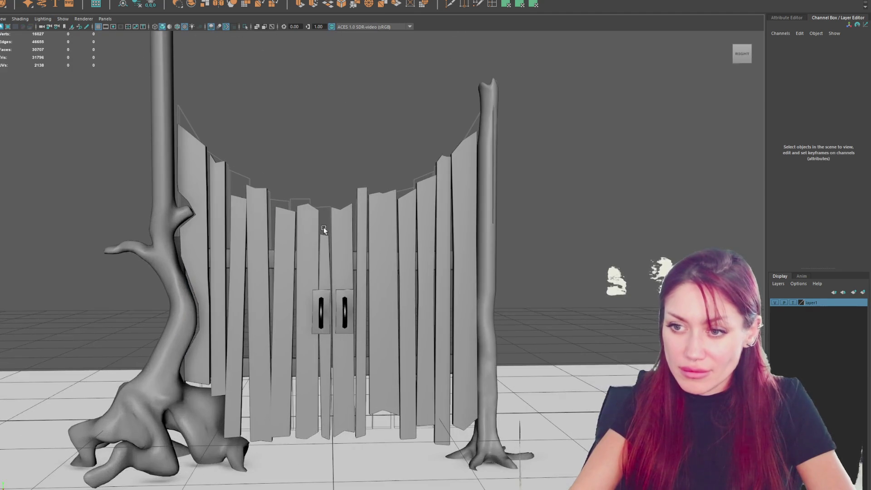
left_click(308, 240)
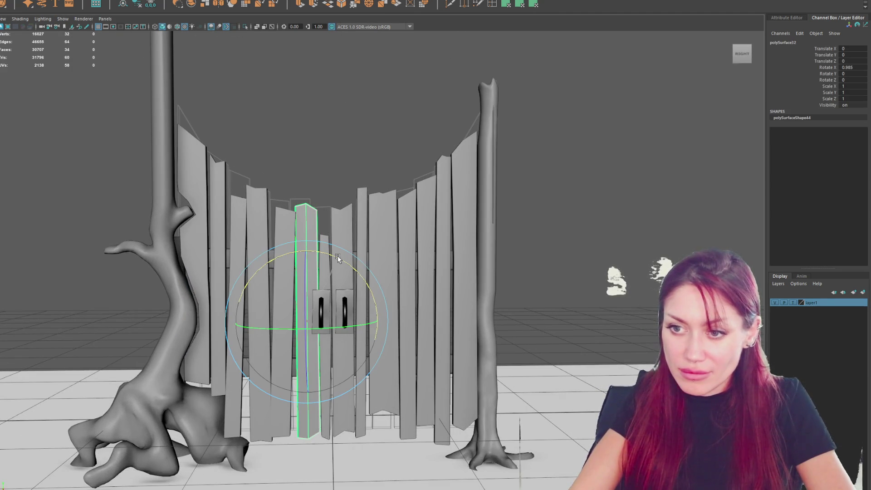
left_click(358, 164)
scroll(358, 165, "down", 2)
scroll(396, 243, "up", 3)
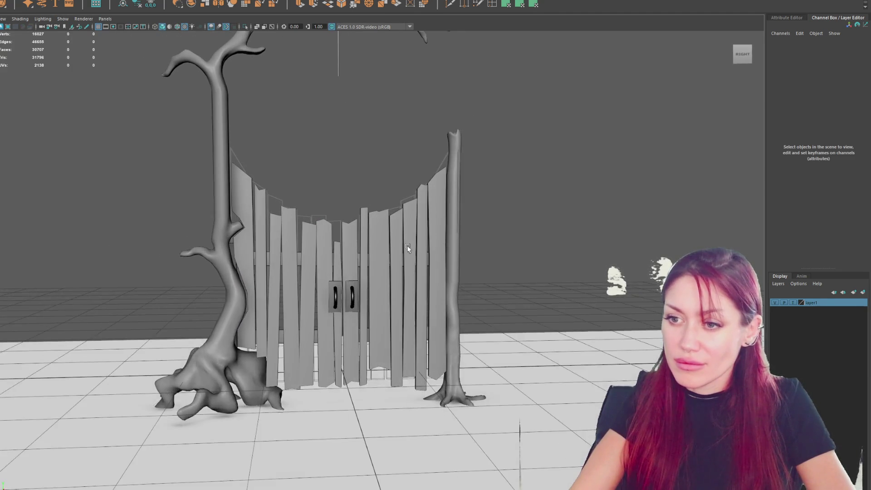
Step: Tilt a plank right of the handles slightly backward
left_click(403, 245)
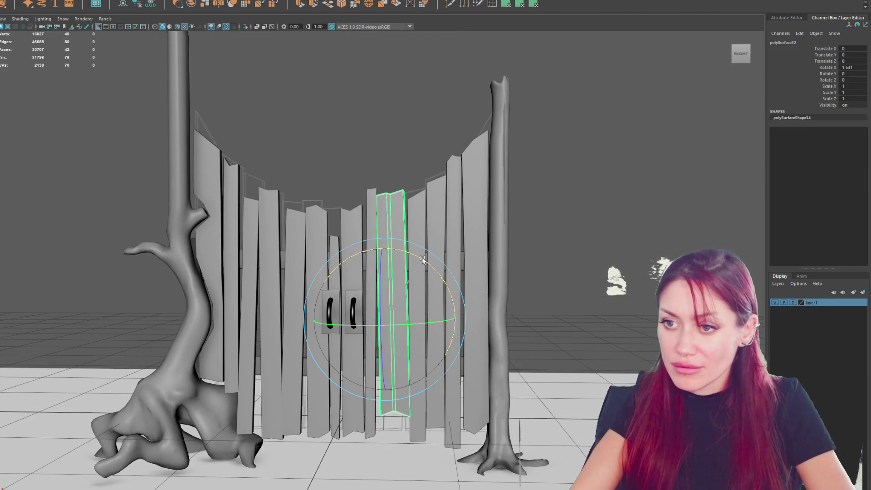
left_click(423, 260)
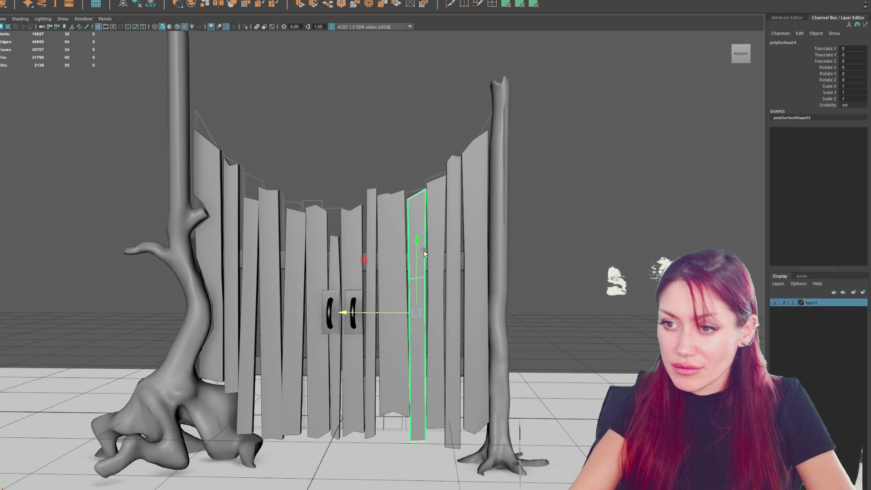
left_click_drag(435, 244, 435, 245)
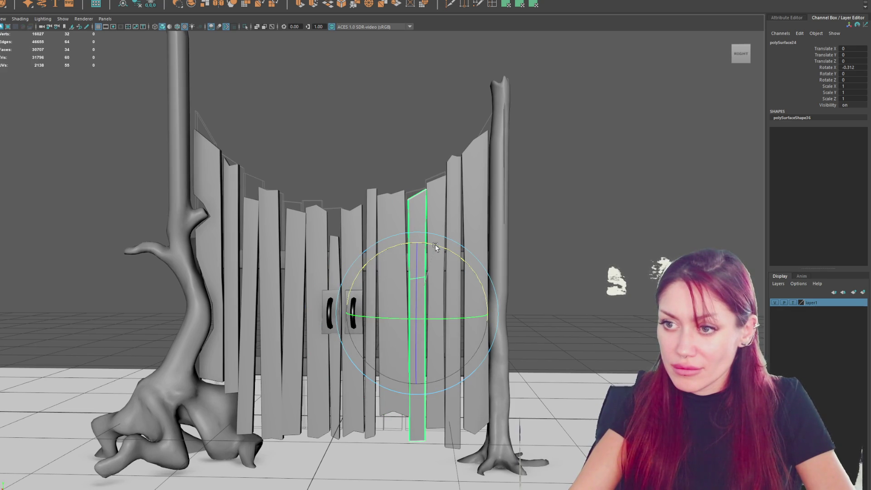
left_click(416, 157)
scroll(478, 161, "down", 5)
Step: Select every gate piece and combine them into a single mesh
mouse_move(477, 160)
left_mouse_down("alt")
mouse_move(279, 164)
mouse_move(474, 161)
mouse_move(466, 165)
left_mouse_up("alt")
scroll(467, 165, "down", 3)
mouse_move(231, 60)
left_mouse_down()
mouse_move(276, 122)
mouse_move(496, 298)
mouse_move(499, 312)
mouse_move(498, 232)
left_mouse_up()
left_click_drag(399, 229, 522, 236, "alt")
left_click(18, 1)
left_click(27, 32)
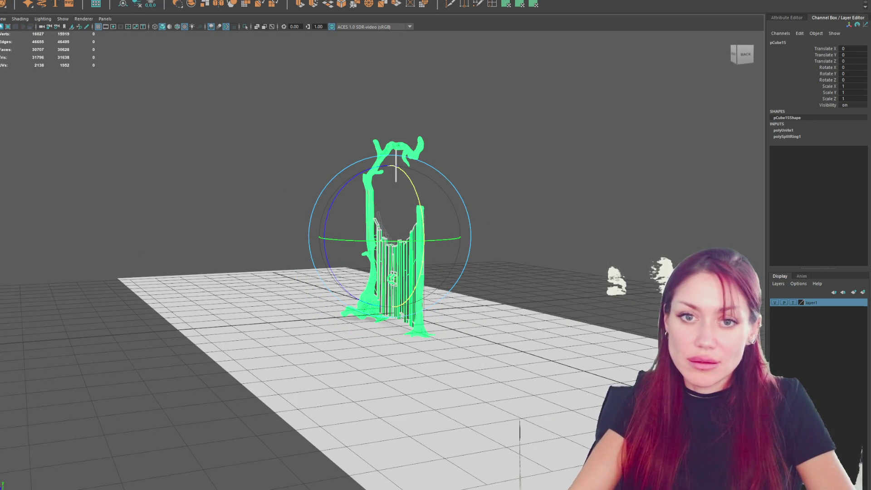
Step: Delete the combined gate's history and move its pivot down to the left tree base
left_click(136, 4)
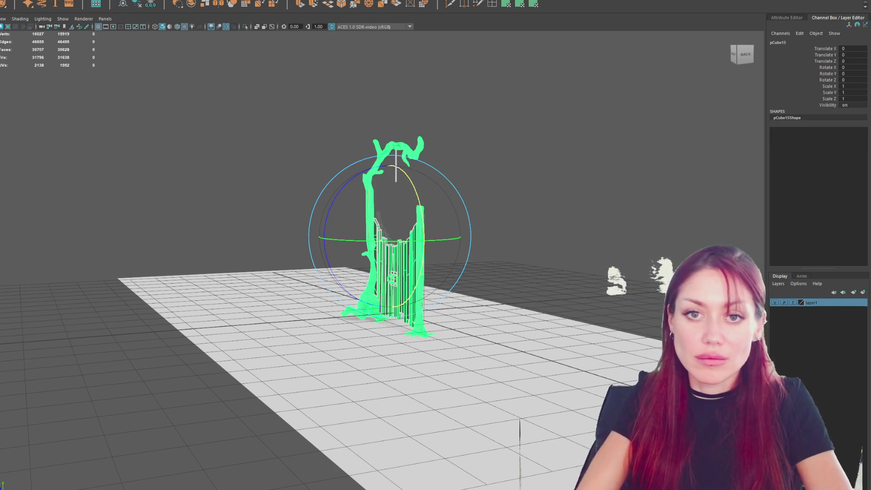
key("f")
key("w")
key("e")
mouse_move(346, 195)
left_mouse_down()
mouse_move(349, 272)
mouse_move(340, 312)
mouse_move(316, 349)
mouse_move(482, 375)
mouse_move(504, 336)
mouse_move(480, 352)
mouse_move(413, 360)
mouse_move(391, 340)
mouse_move(414, 361)
mouse_move(567, 344)
mouse_move(572, 317)
left_mouse_up()
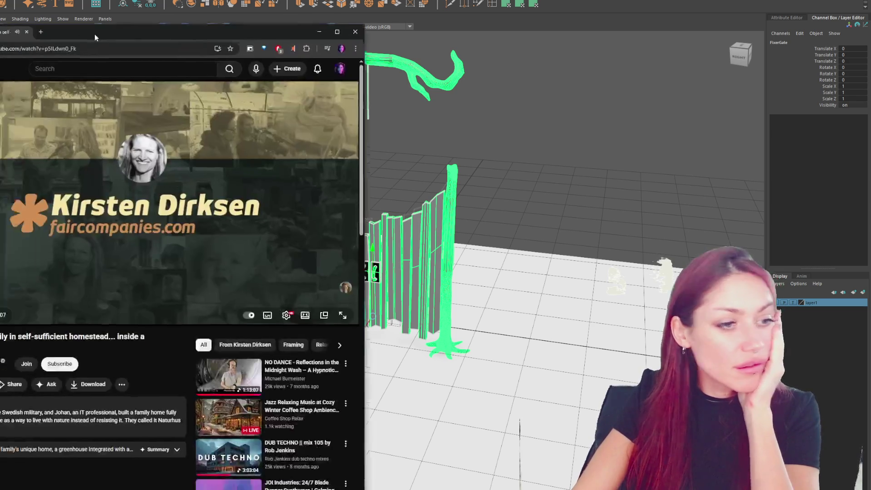
left_click_drag(96, 7, 367, 7)
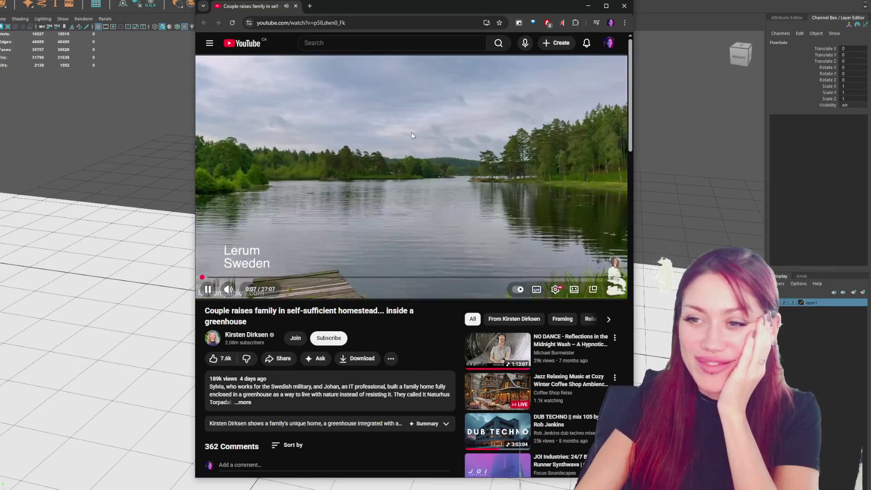
Step: Pause the homestead video and deselect the combined gate in Maya
key("space")
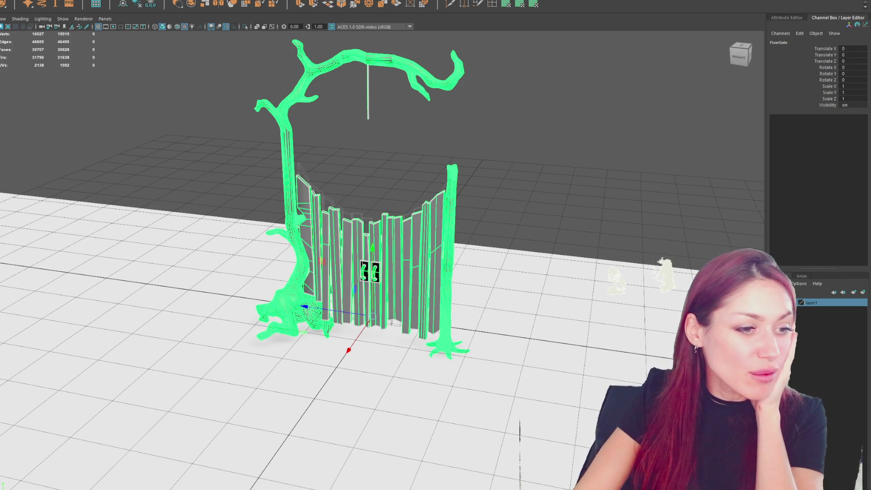
left_click(467, 185)
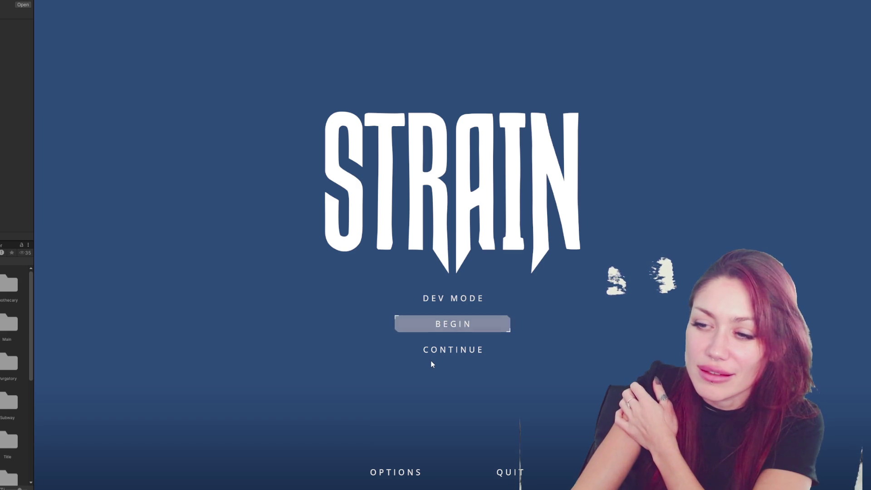
Step: Start the game, walk to the first wooden gate, open it and pass through
left_click(452, 300)
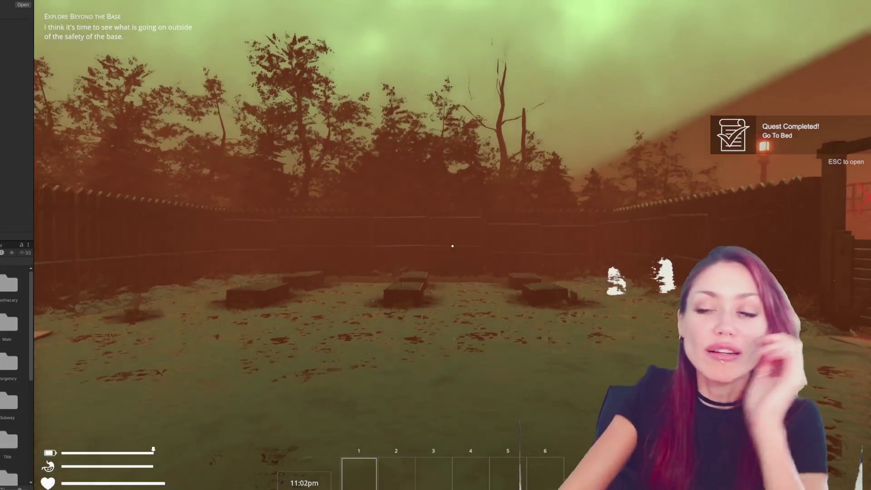
key("w")
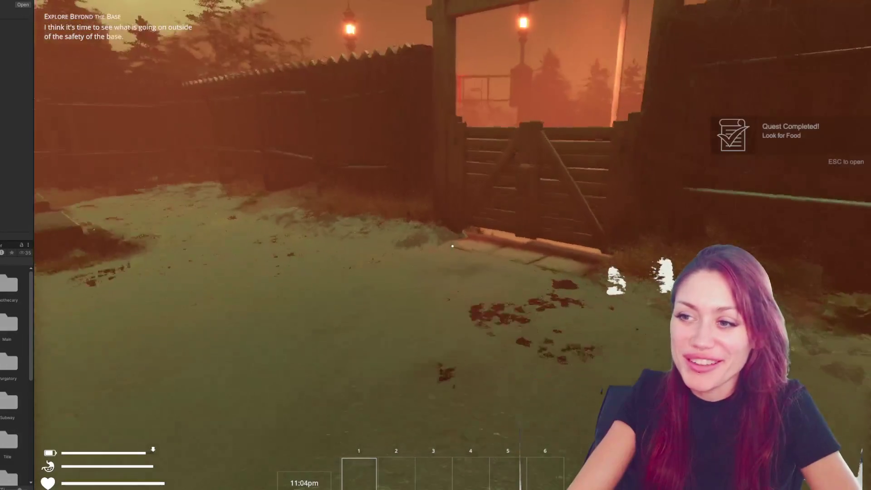
key("e")
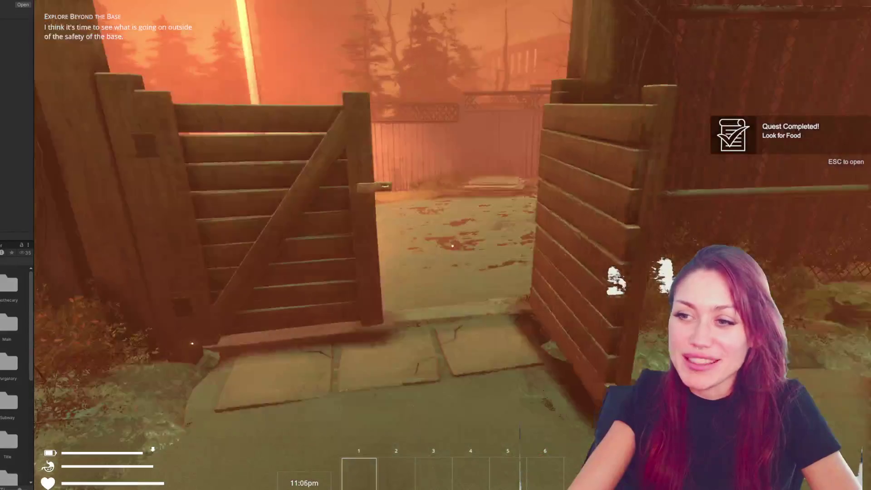
key("w")
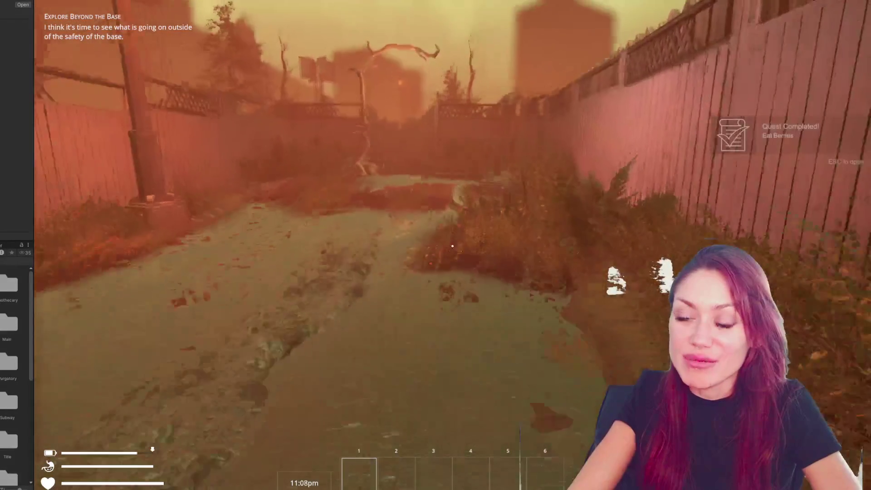
Step: Walk past the lantern tree to the new gate, inspect it close and far, then pause
key("w")
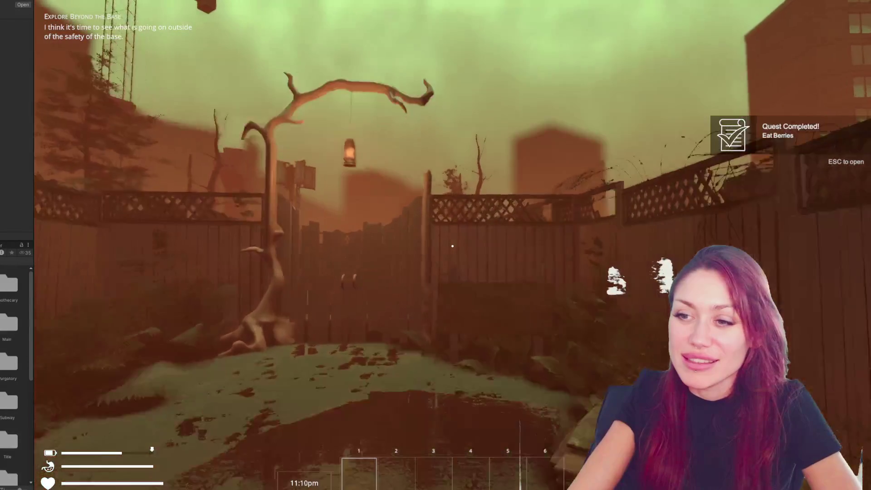
key("w")
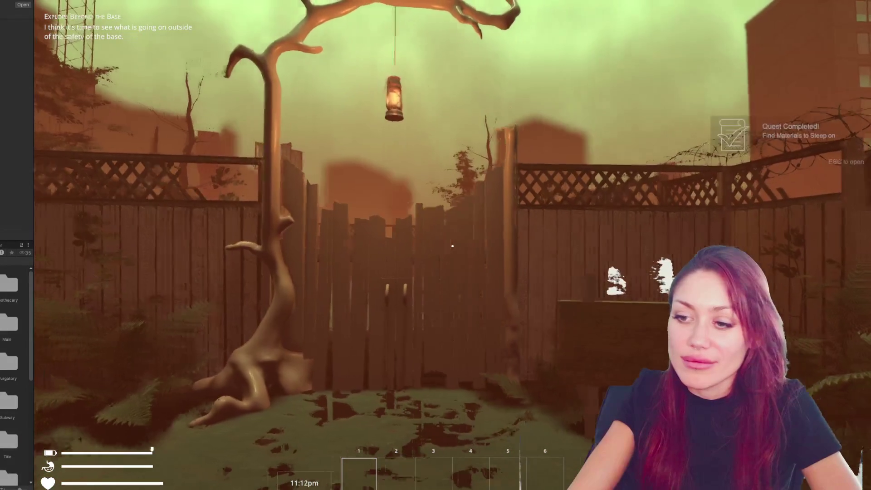
key("w")
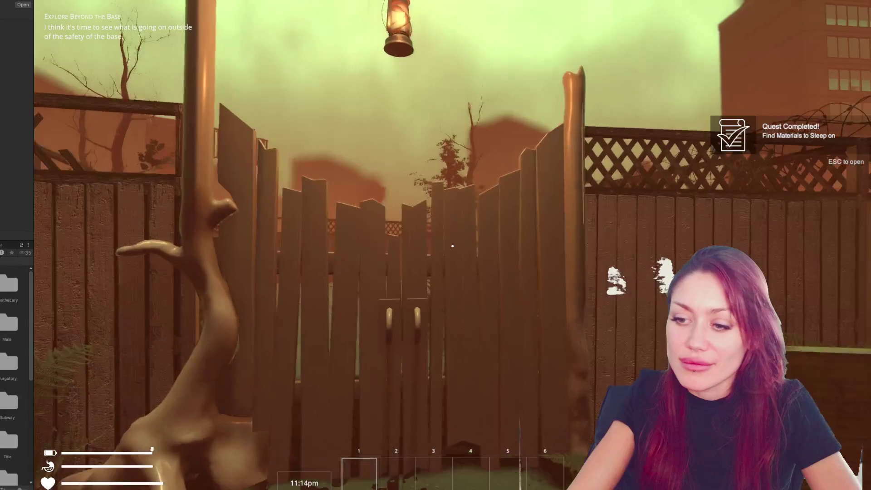
key("a")
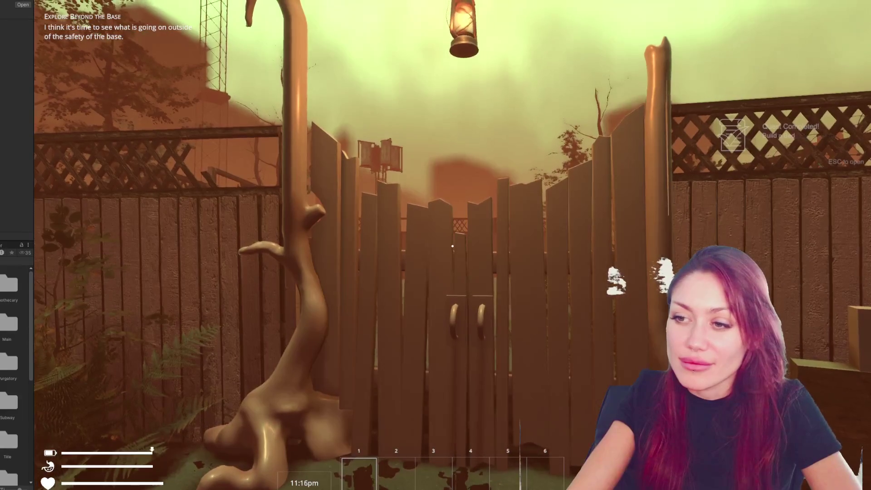
key("w")
key("s")
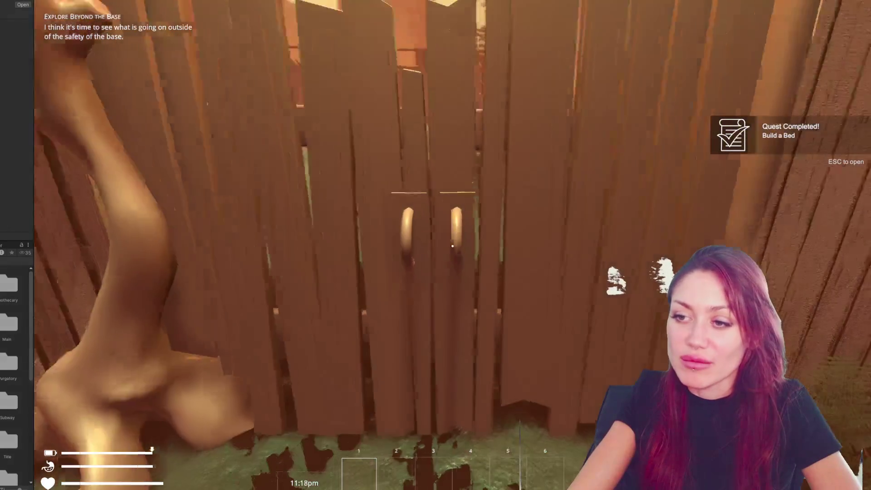
key("s")
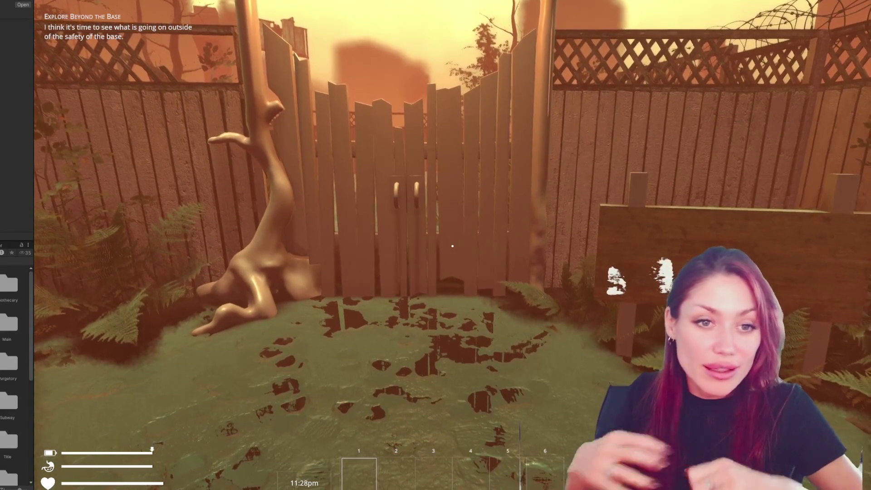
key("s")
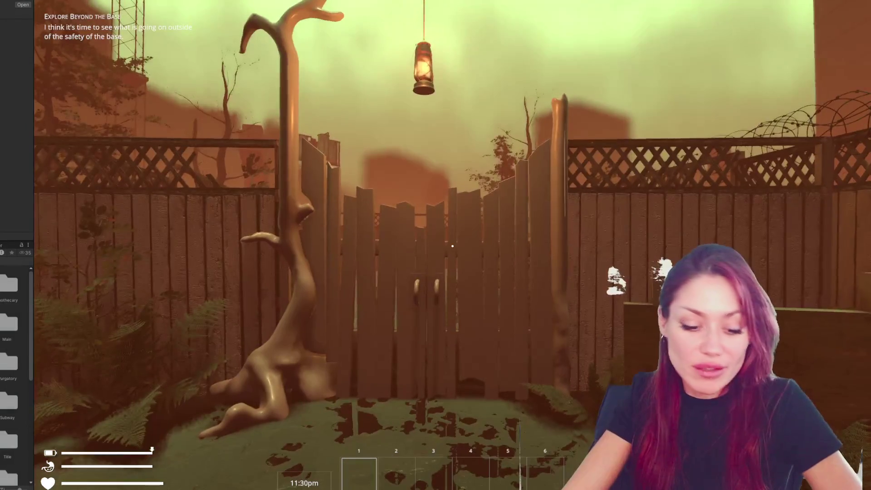
key("Escape")
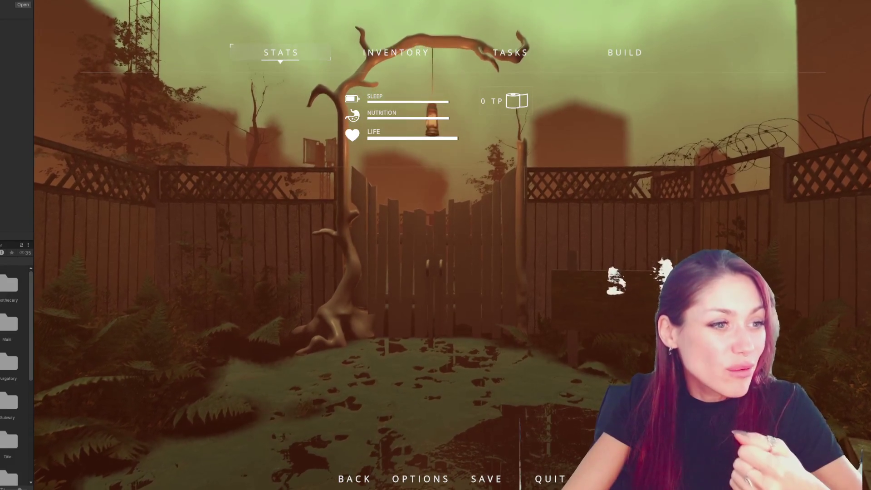
Step: Switch to the mulled wine image search in Chrome and maximize the window
key("alt+Tab")
left_click(697, 10)
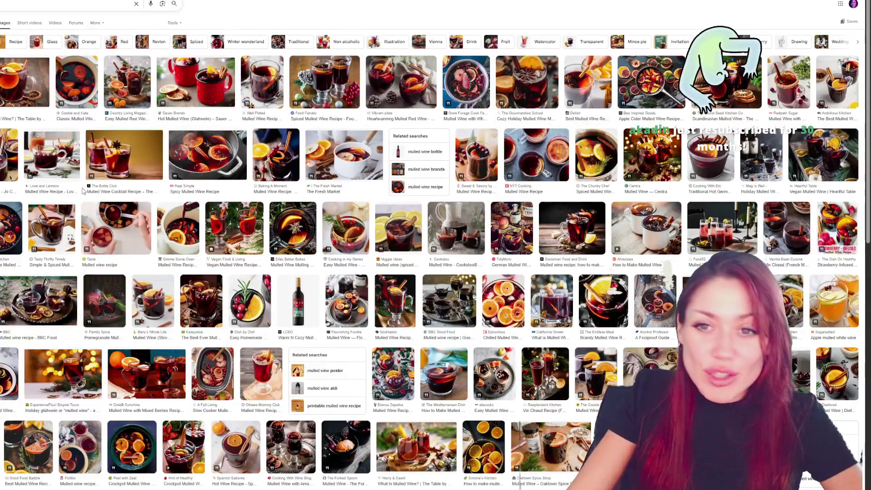
Step: Preview each mulled wine thumbnail along the first row, including Country Living and Well Plated
left_click(24, 82)
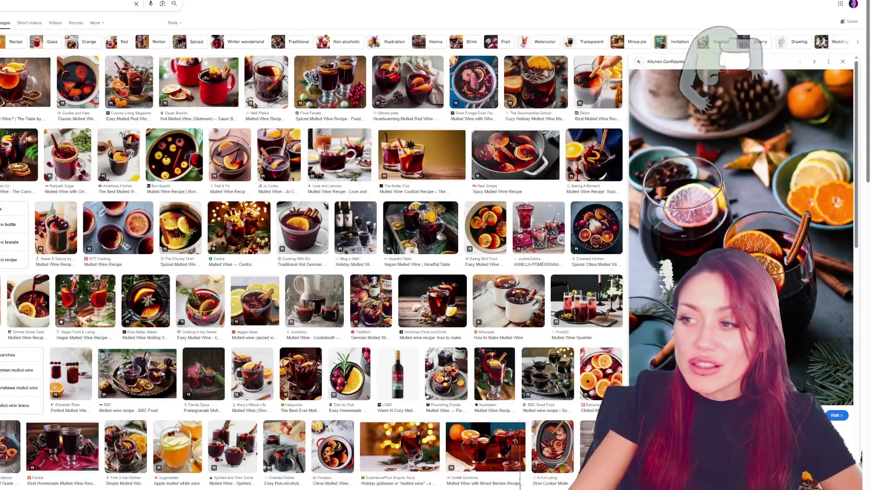
left_click(27, 86)
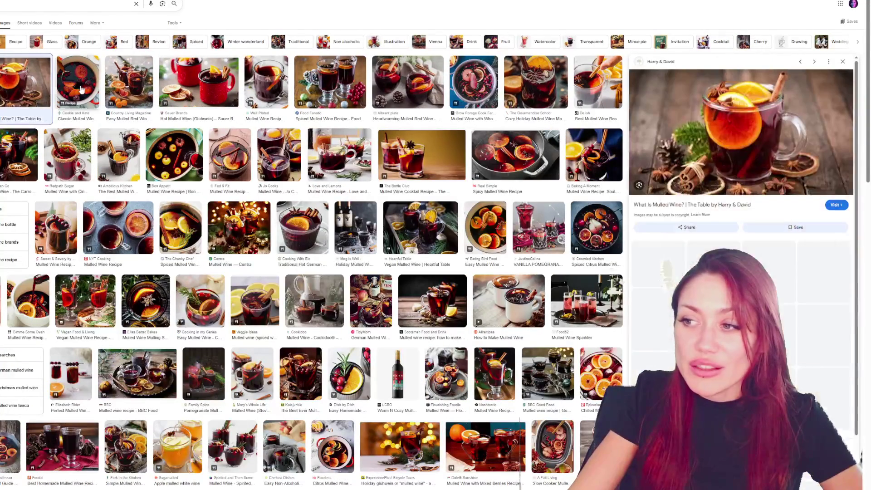
left_click(81, 89)
left_click(137, 93)
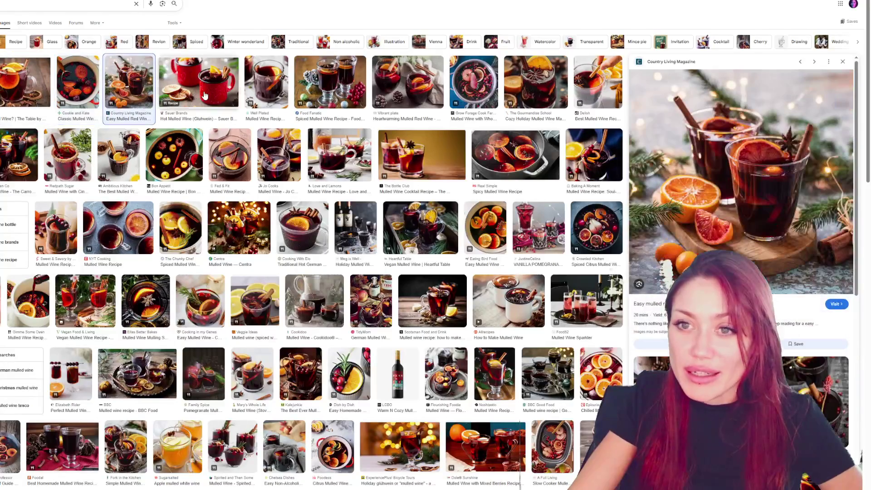
left_click(205, 95)
left_click(273, 89)
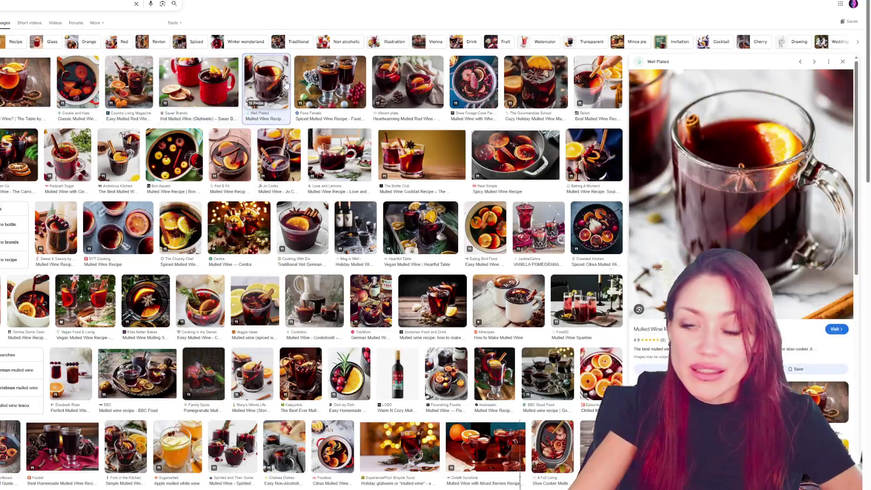
left_click(327, 87)
left_click(408, 94)
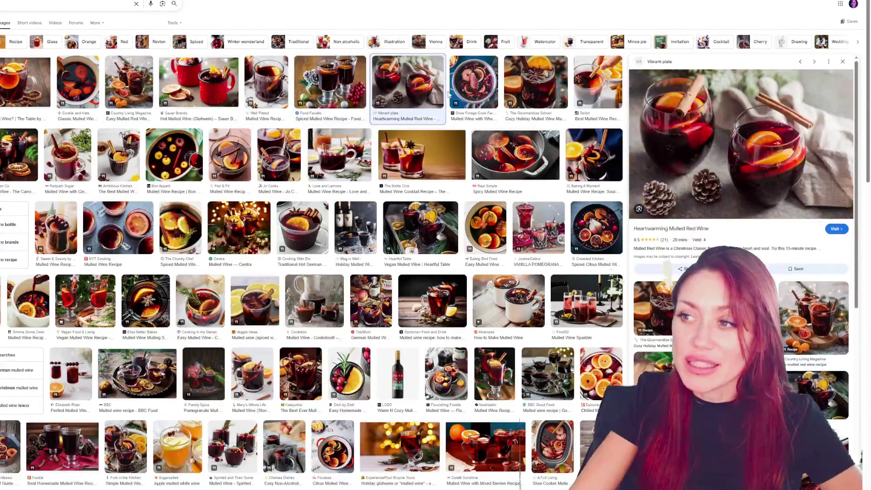
left_click(464, 84)
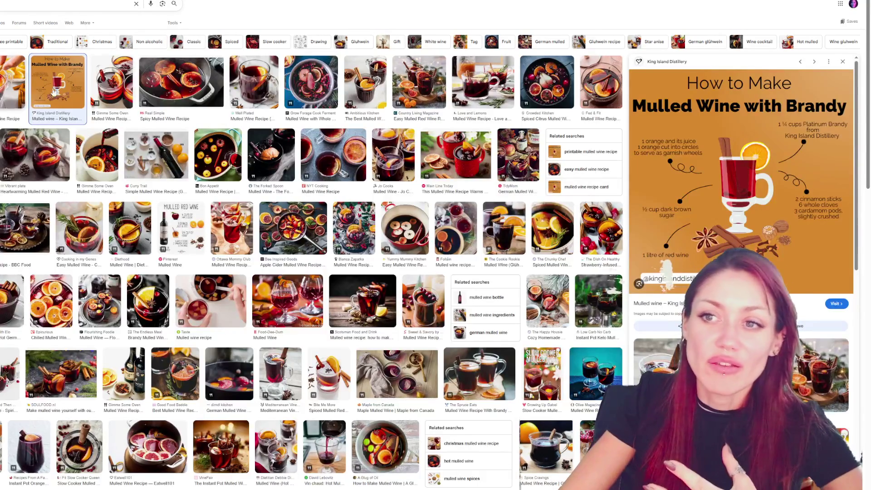
Step: Preview the pot and decanter mulled wine images, then scroll down the results
left_click(311, 81)
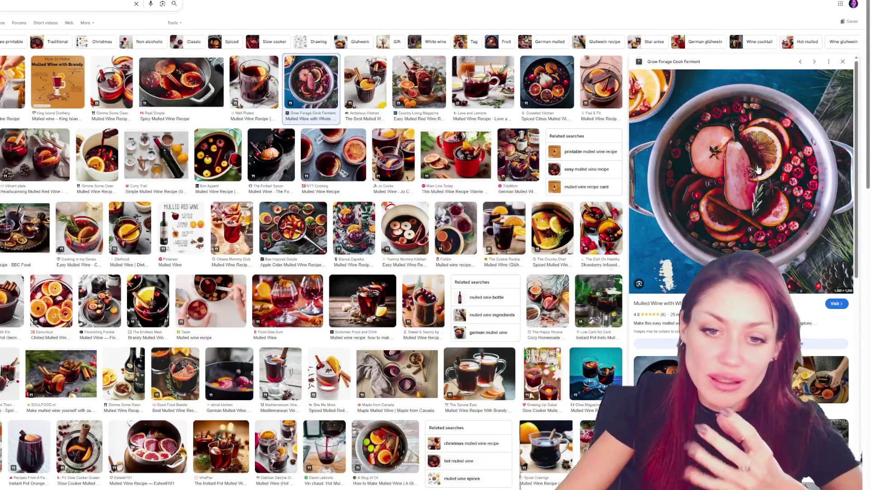
left_click(658, 376)
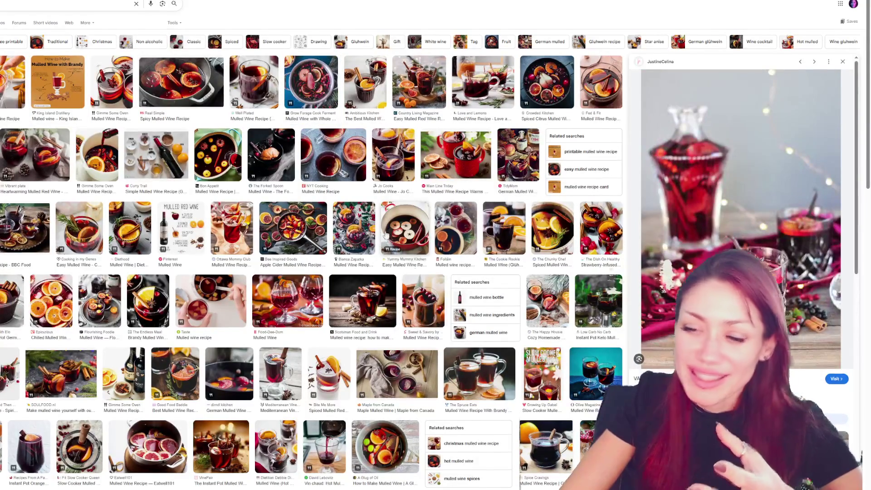
scroll(390, 241, "down", 3)
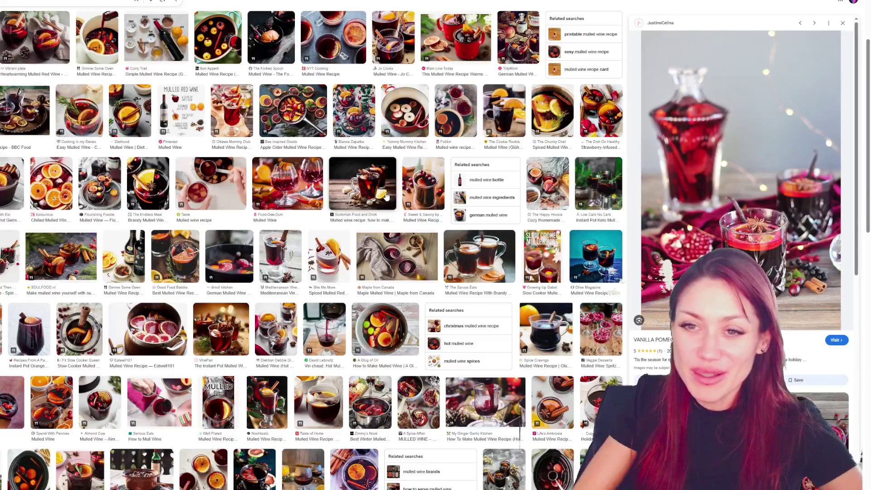
scroll(386, 196, "down", 9)
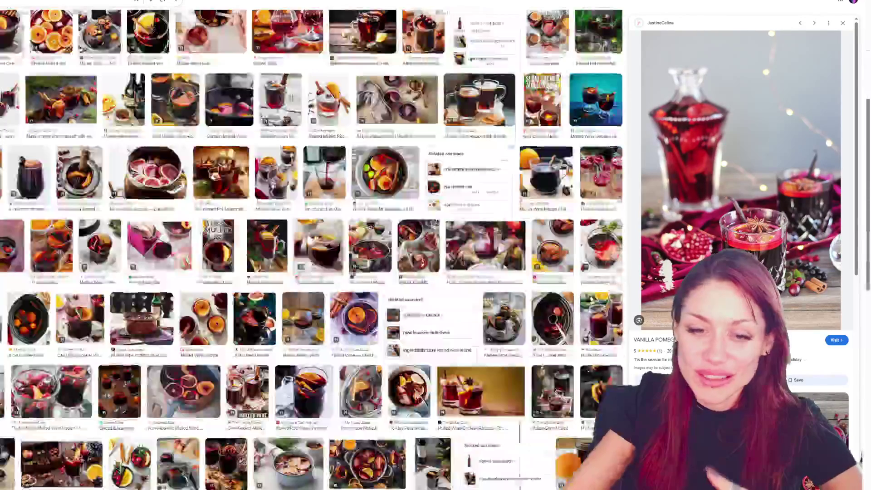
scroll(69, 263, "down", 5)
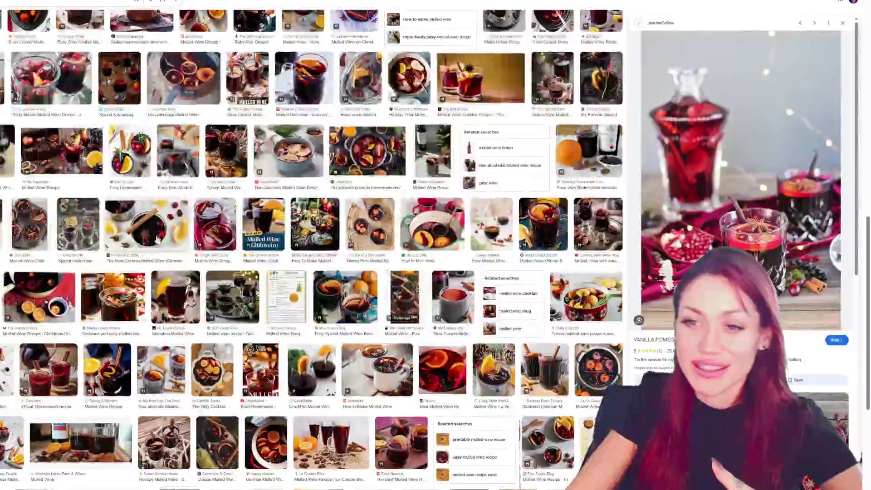
scroll(68, 262, "down", 6)
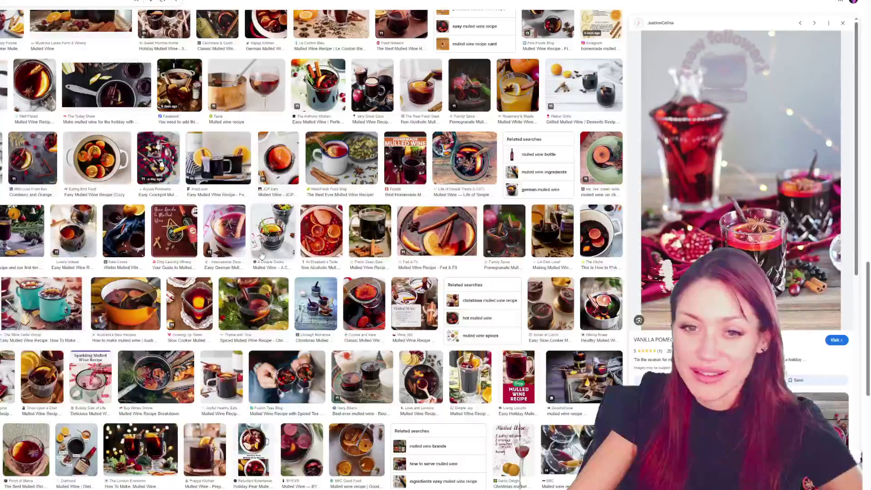
scroll(261, 255, "down", 3)
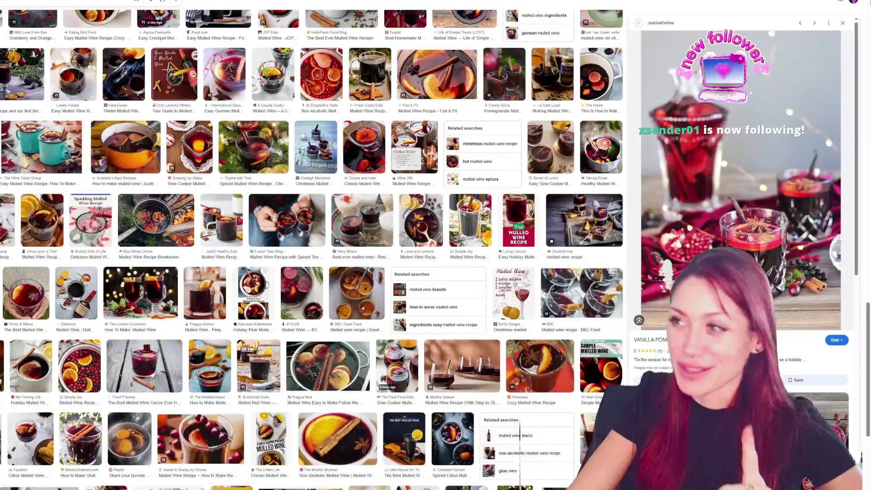
Step: Resume the game, walk up to the gate and back until the whole arch shows, then pause
key("alt+Tab")
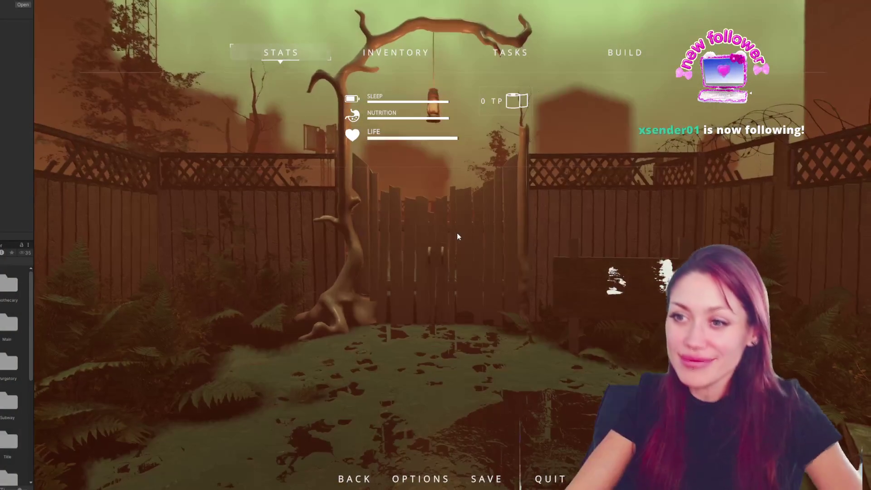
key("Escape")
key("s")
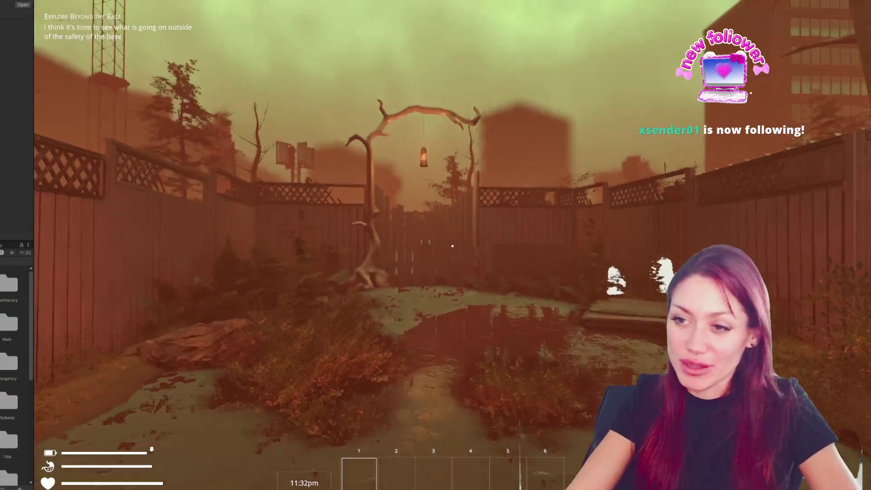
key("w")
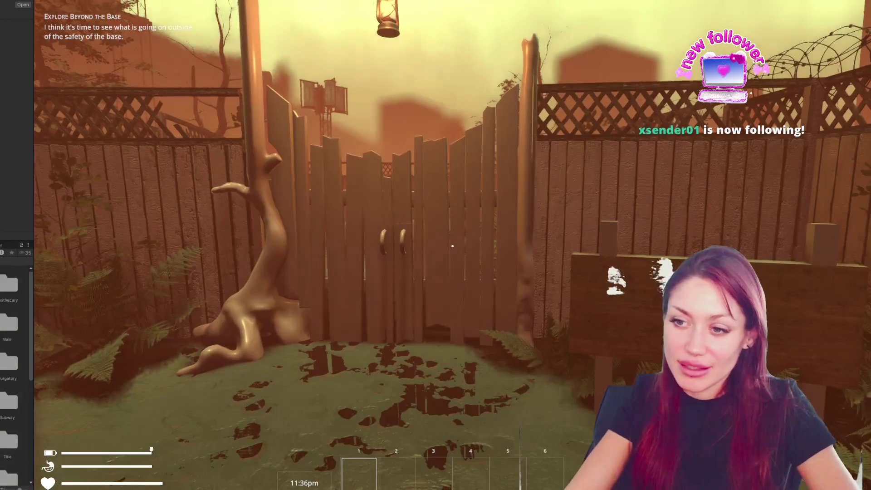
key("s")
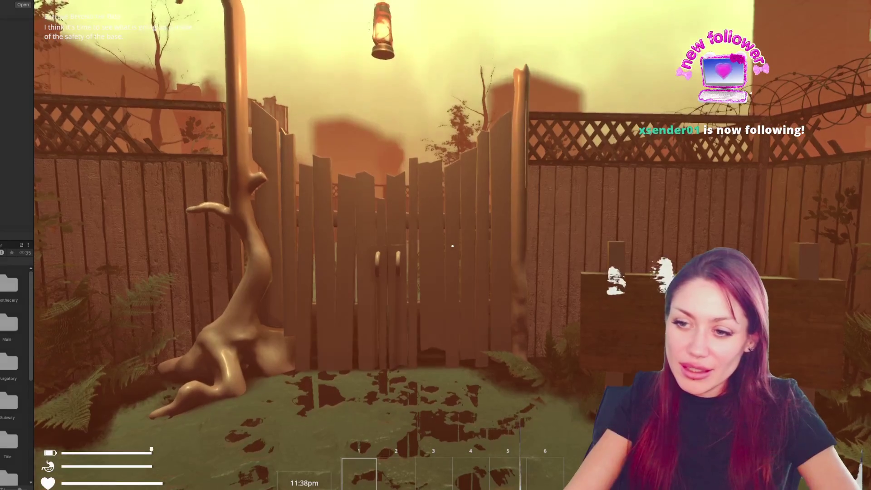
key("s")
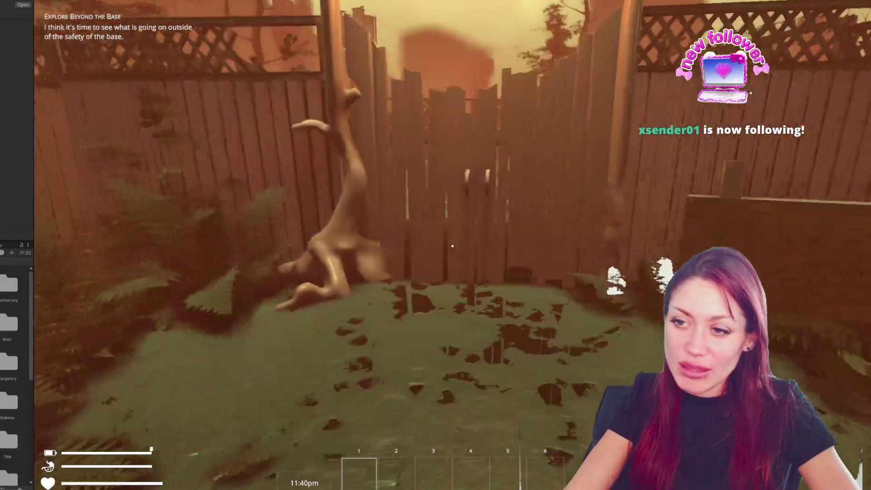
key("s")
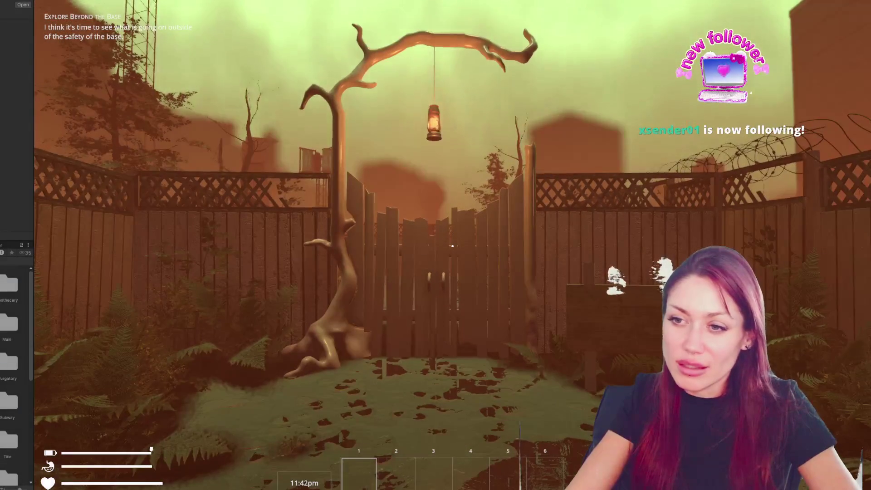
key("Escape")
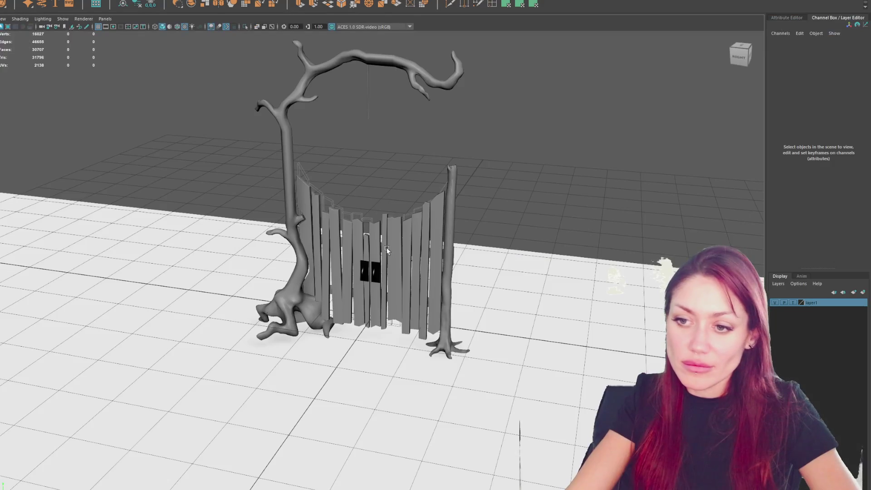
Step: Frame the gate in wireframe and select and nudge the plank-bottom vertices
left_click(387, 247)
left_click_drag(386, 246, 504, 254, "alt")
key("f")
scroll(322, 368, "up", 8)
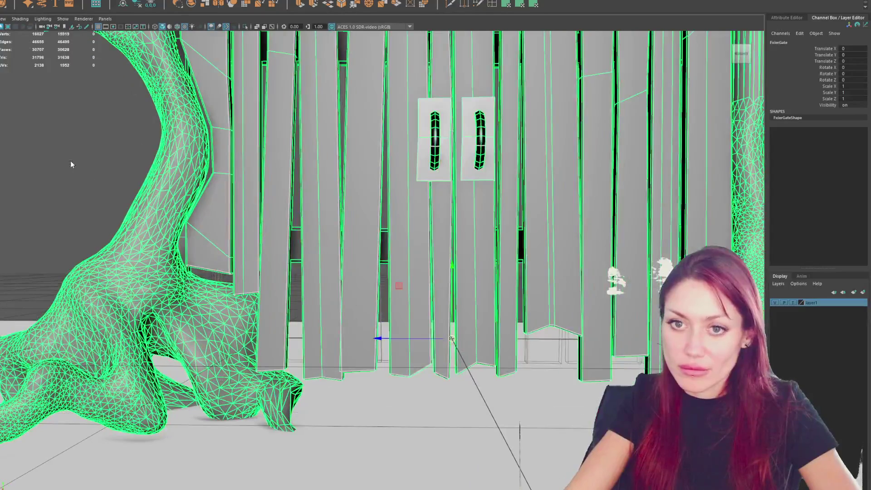
right_click_drag(363, 365, 336, 366)
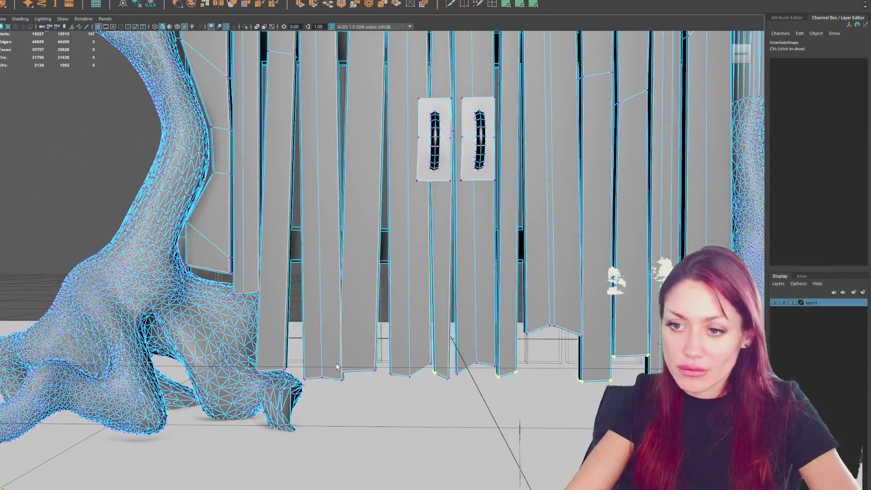
mouse_move(379, 373)
left_mouse_down()
mouse_move(314, 376)
mouse_move(343, 329)
left_mouse_up()
key("4")
key("w")
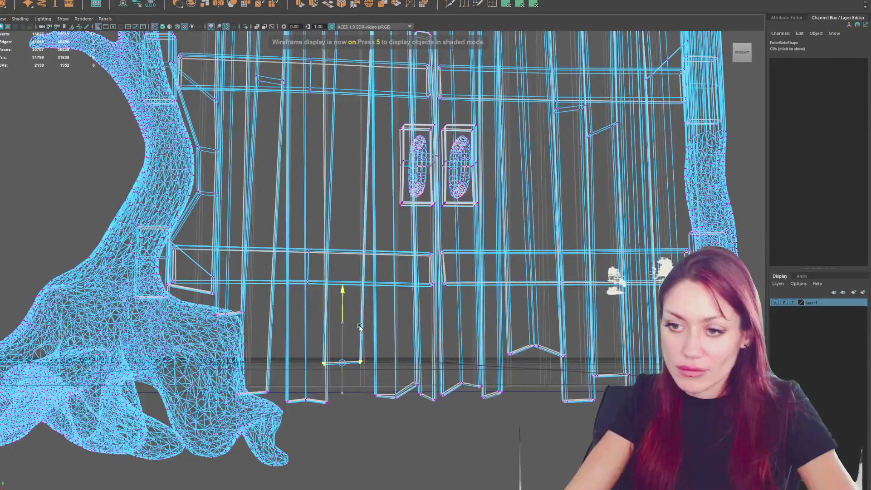
left_click_drag(299, 363, 302, 363)
Step: Raise three more plank-bottom vertices, then return to a shaded view of the whole gate
left_click_drag(348, 384, 287, 413)
left_click_drag(346, 385, 289, 410)
key("w")
middle_click_drag(357, 403, 357, 385)
left_click_drag(357, 385, 388, 415)
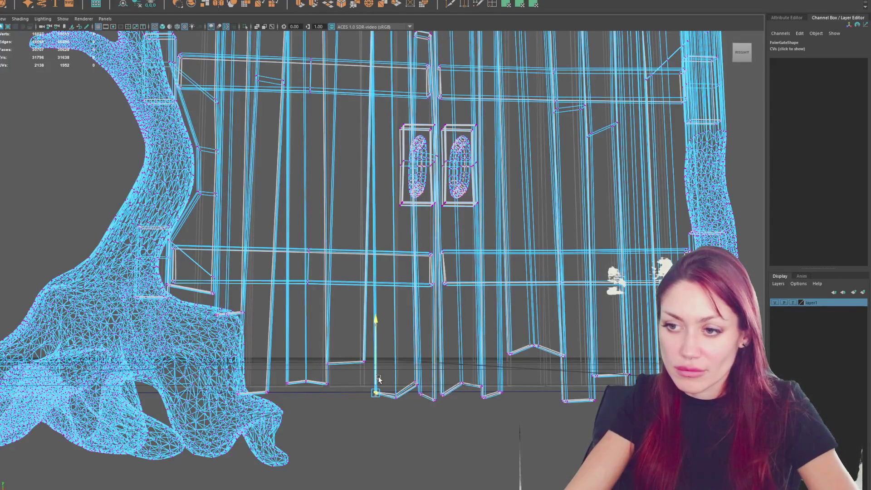
scroll(460, 363, "down", 5)
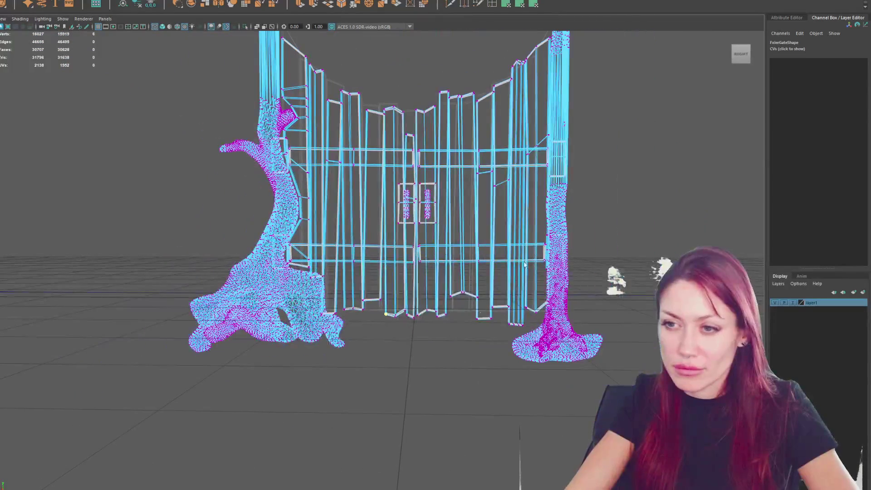
left_click(655, 150)
left_click_drag(655, 150, 498, 226, "alt")
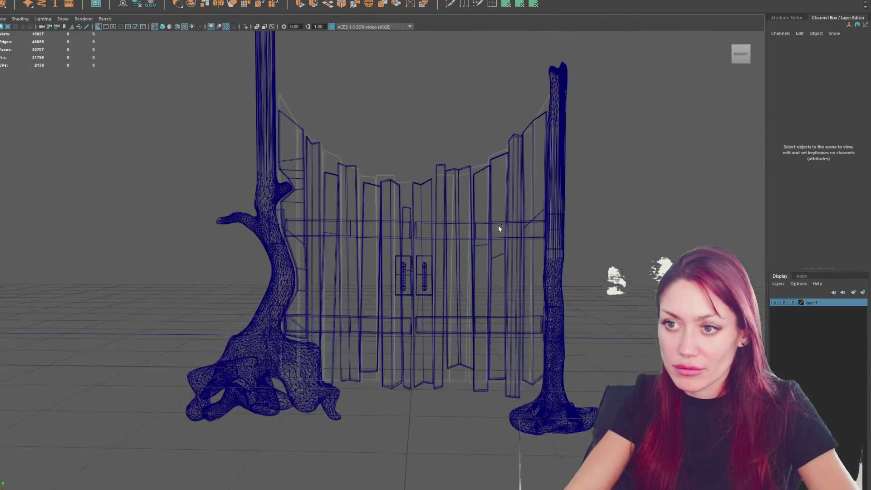
key("5")
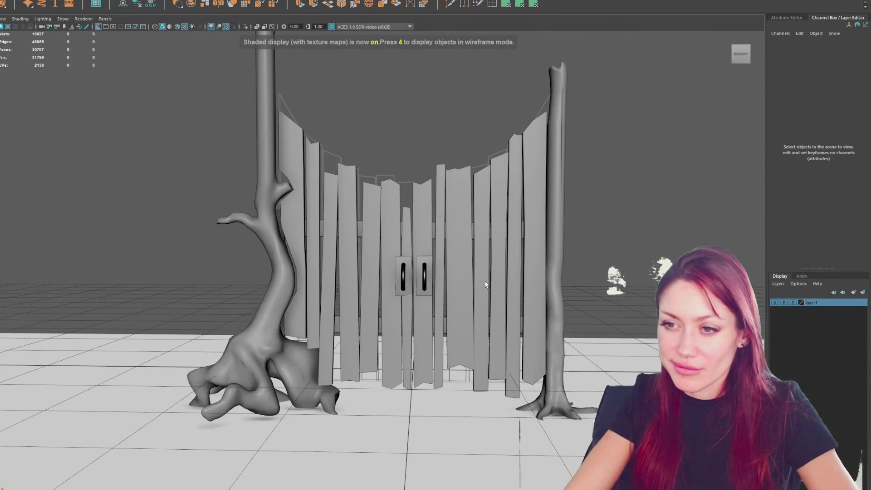
Step: Cut a first edge loop across the gate planks and select its vertices for moving
left_click(532, 172)
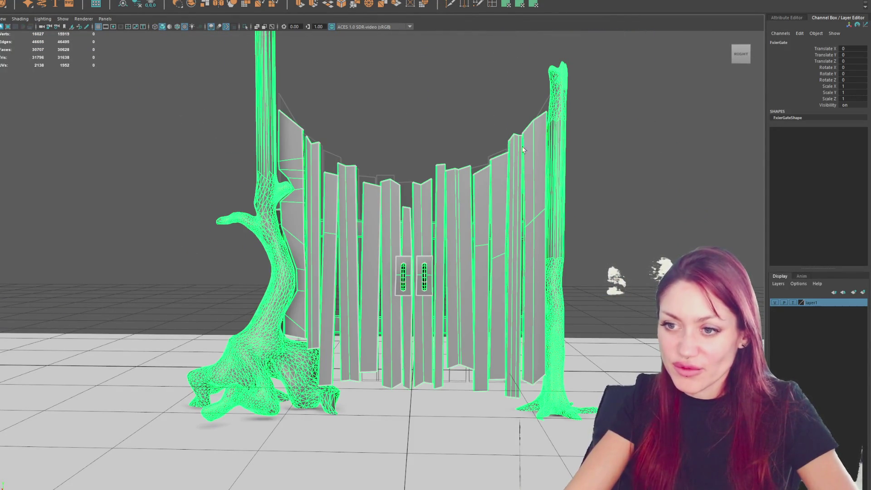
key("F10")
left_click(362, 273)
key("F9")
key("w")
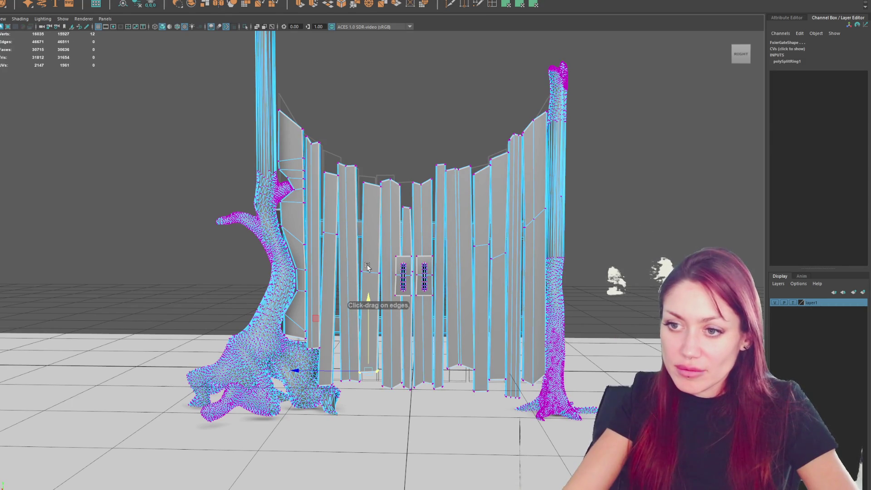
left_click_drag(359, 280, 349, 273)
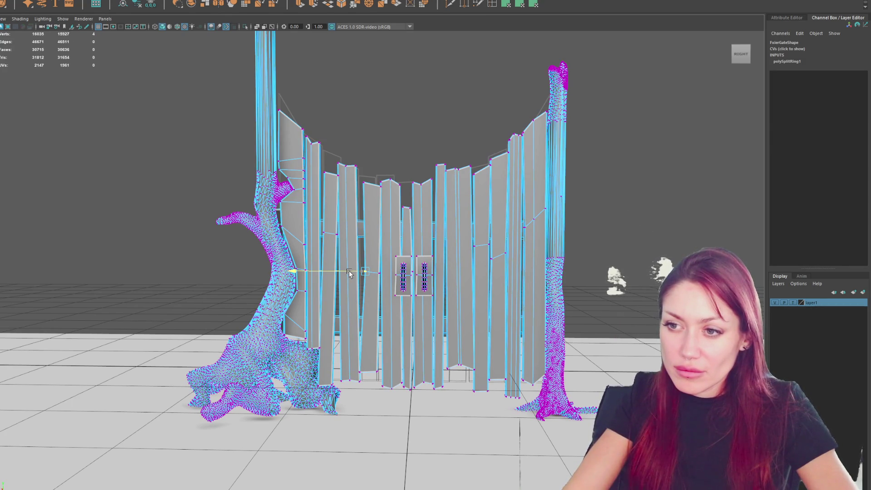
scroll(507, 227, "up", 3)
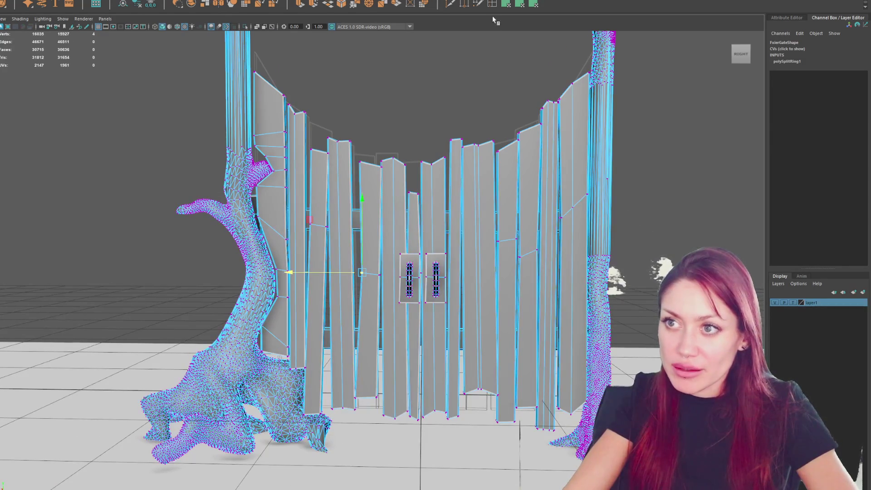
Step: Add a second edge loop across the planks and move its vertices
key("g")
left_click(462, 278)
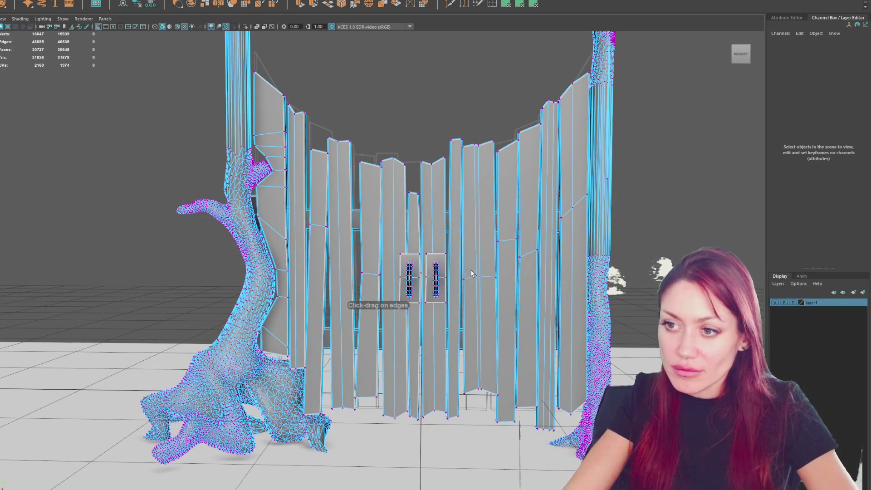
left_click_drag(461, 294, 471, 279)
key("w")
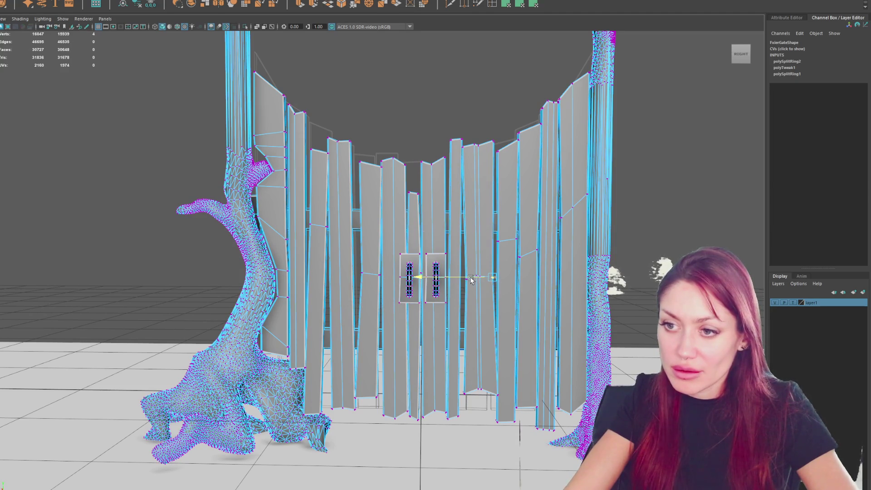
scroll(470, 280, "down", 5)
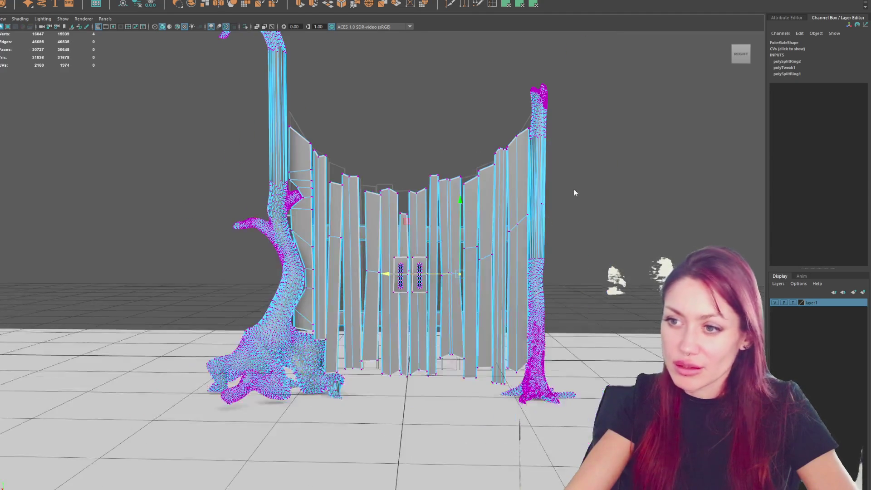
left_click(574, 192)
Step: From a frontal view, select and nudge the vertices along a plank edge
mouse_move(399, 220)
left_mouse_down("alt")
mouse_move(442, 221)
mouse_move(420, 224)
left_mouse_up("alt")
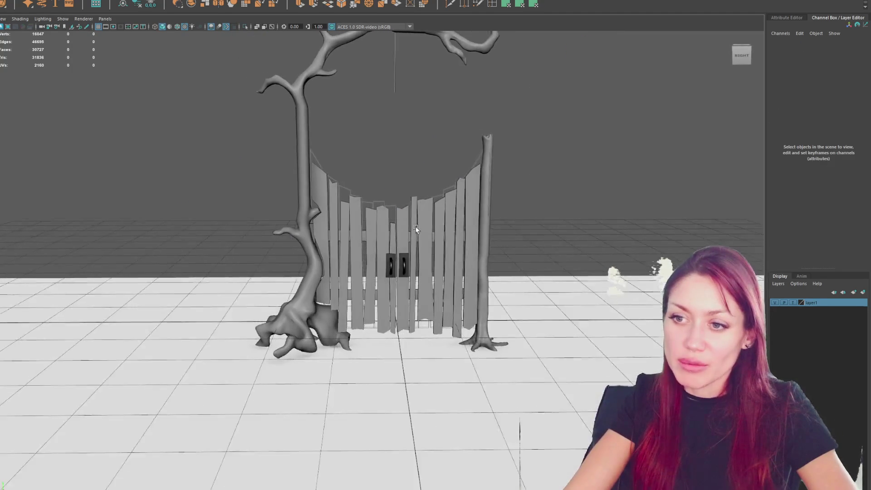
scroll(366, 214, "up", 3)
right_click(402, 86)
key("F9")
key("f")
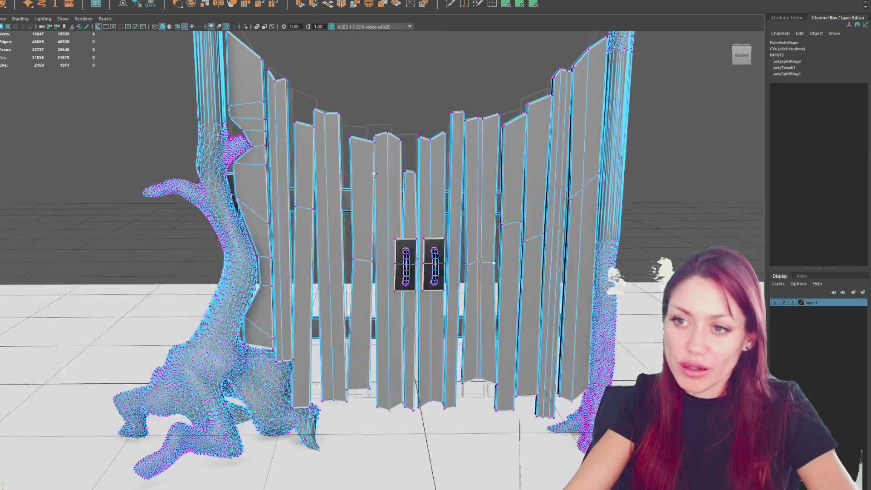
left_click(376, 132)
left_click(371, 162)
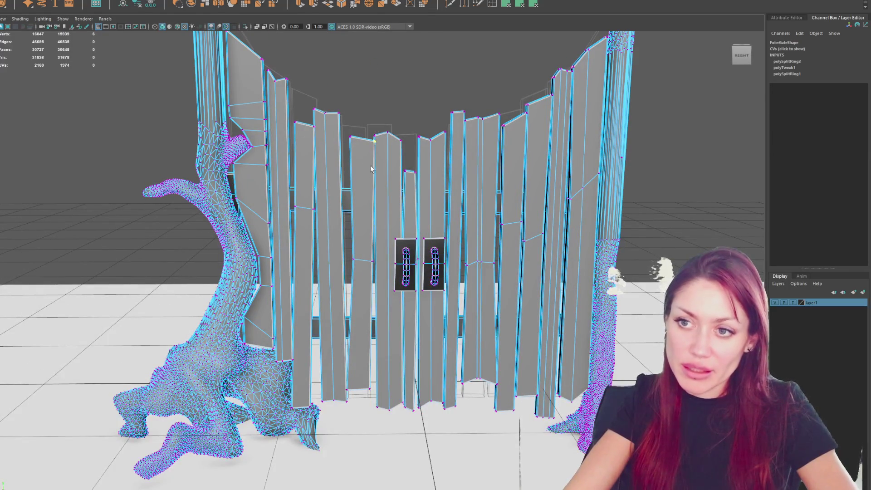
left_click_drag(360, 159, 340, 114)
left_click_drag(338, 227, 358, 275, "shift")
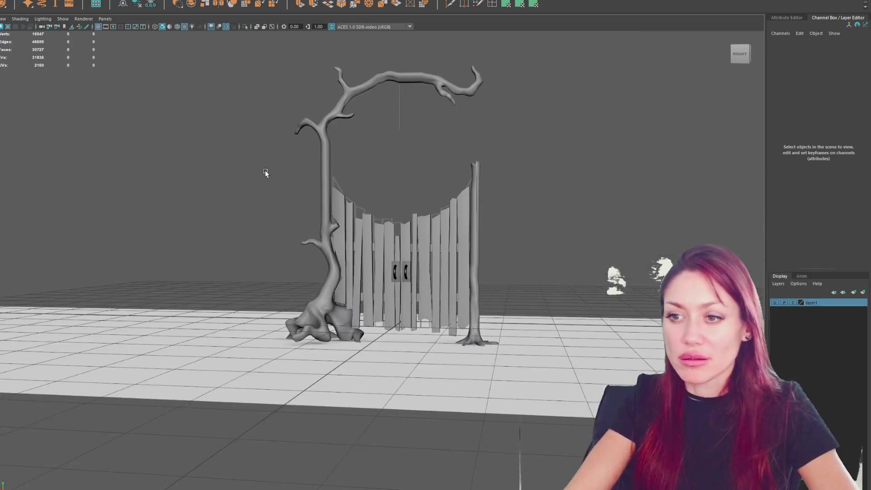
scroll(391, 241, "up", 5)
Step: Select the plank-top vertices on the left and right and nudge them into place
left_click(391, 241)
right_click_drag(420, 117, 404, 116)
left_click_drag(405, 175, 357, 192)
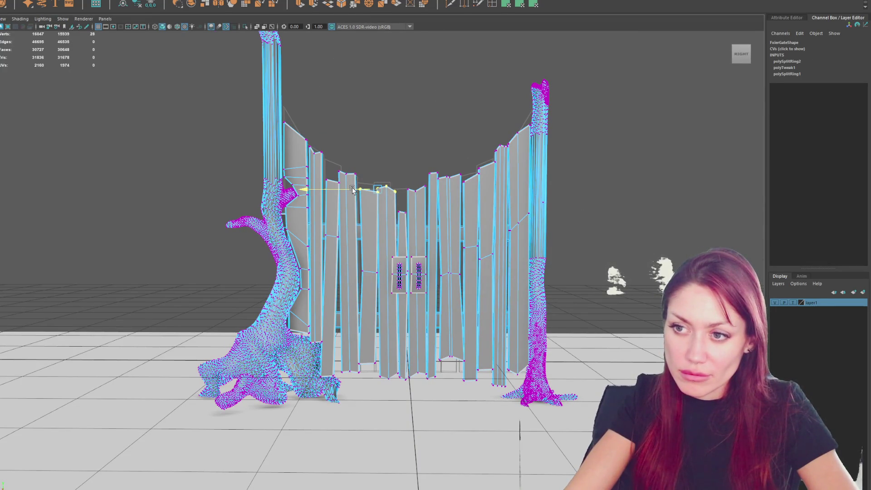
scroll(441, 170, "up", 2)
left_click_drag(446, 147, 480, 176)
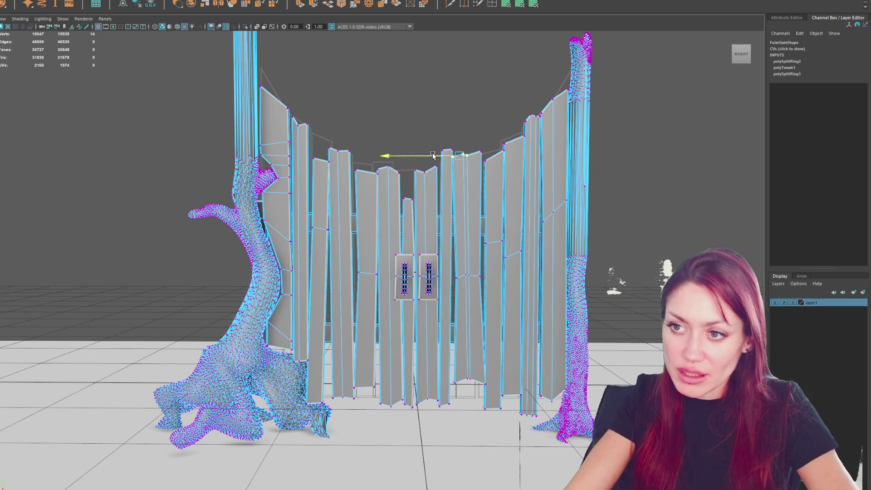
left_click(413, 97)
scroll(171, 195, "down", 3)
scroll(456, 317, "up", 4)
Step: Adjust vertices on a middle plank and near the gate's bottom, then reselect the whole gate
left_click(455, 317)
key("F9")
left_click(451, 278)
left_click(454, 366)
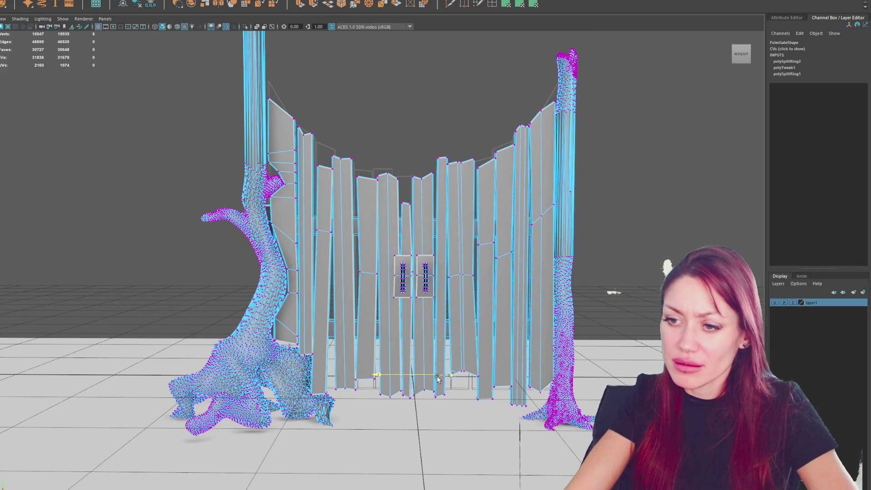
left_click(623, 220)
scroll(623, 219, "down", 3)
mouse_move(623, 220)
left_mouse_down("alt")
mouse_move(536, 248)
mouse_move(632, 255)
mouse_move(381, 273)
mouse_move(363, 254)
left_mouse_up("alt")
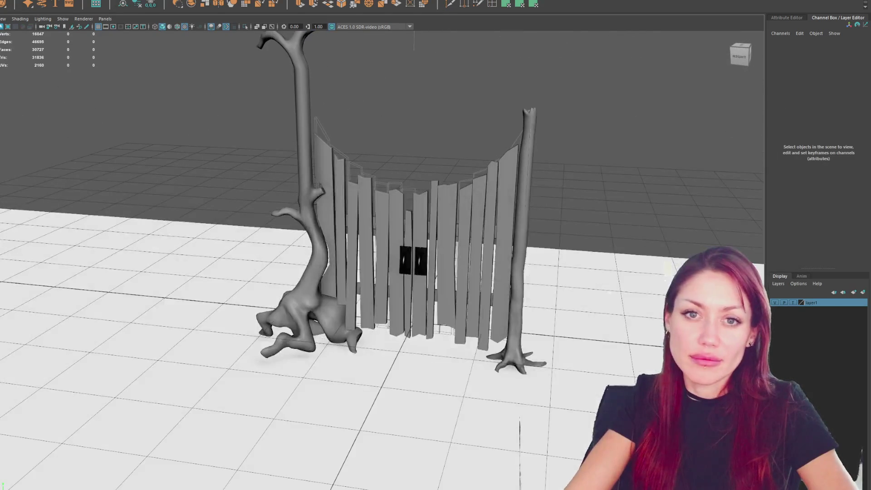
left_click(362, 254)
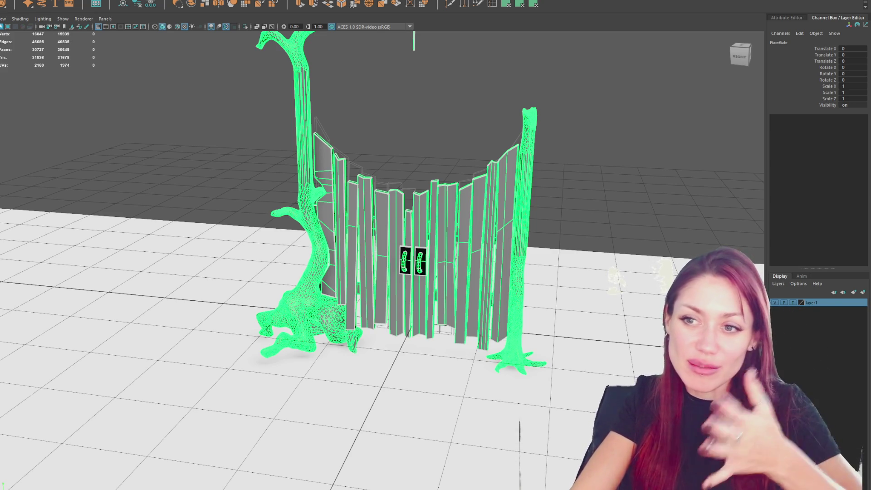
left_click(325, 157)
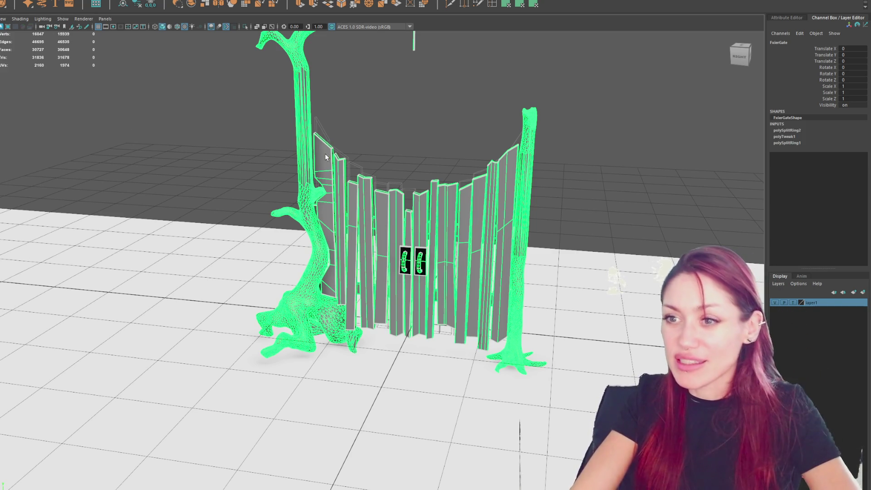
scroll(503, 184, "down", 3)
scroll(498, 161, "up", 4)
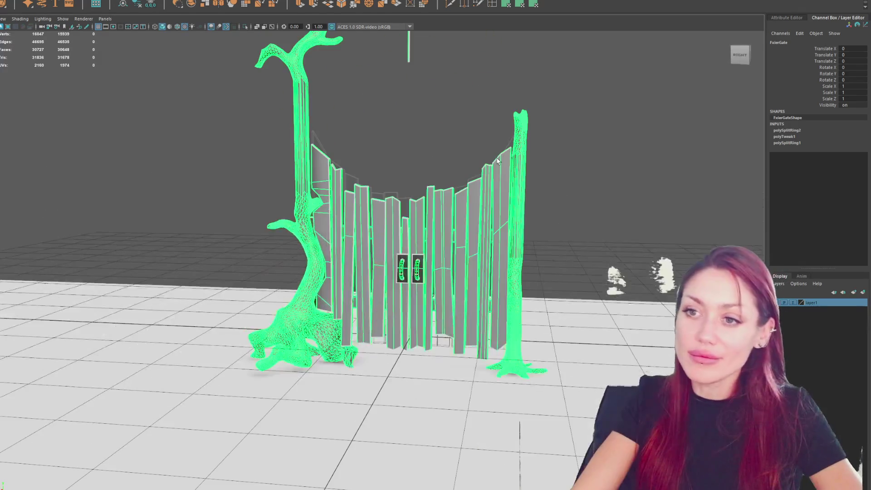
mouse_move(498, 161)
left_mouse_down("alt")
mouse_move(436, 148)
mouse_move(438, 202)
left_mouse_up("alt")
left_click(436, 147)
left_click(313, 235)
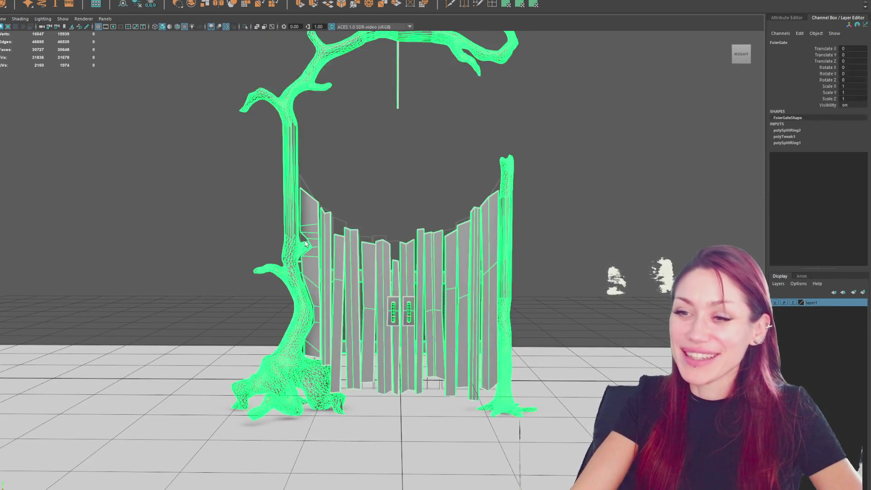
mouse_move(363, 143)
left_mouse_down("alt")
mouse_move(380, 146)
mouse_move(258, 151)
mouse_move(266, 149)
left_mouse_up("alt")
mouse_move(267, 149)
right_mouse_down("alt")
mouse_move(331, 182)
mouse_move(318, 145)
right_mouse_up("alt")
left_click(330, 182)
mouse_move(317, 145)
left_mouse_down("alt")
mouse_move(537, 183)
mouse_move(501, 181)
left_mouse_up("alt")
left_click_drag(208, 68, 531, 301)
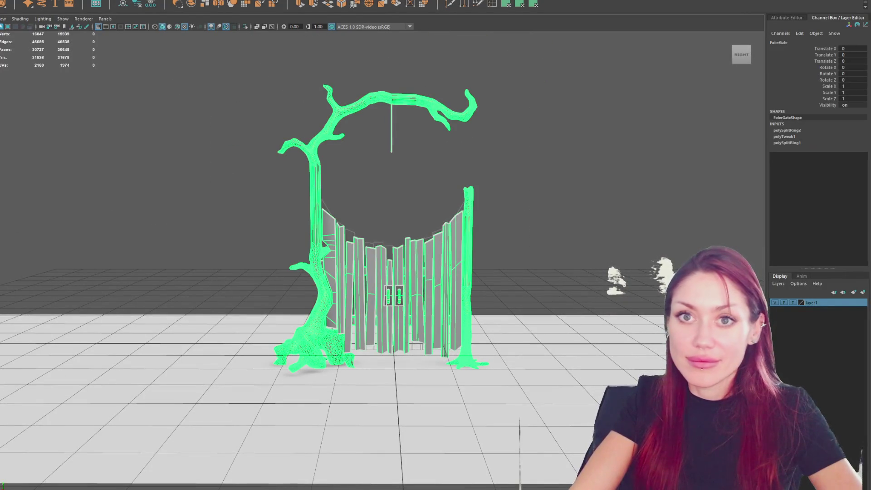
left_click(19, 8)
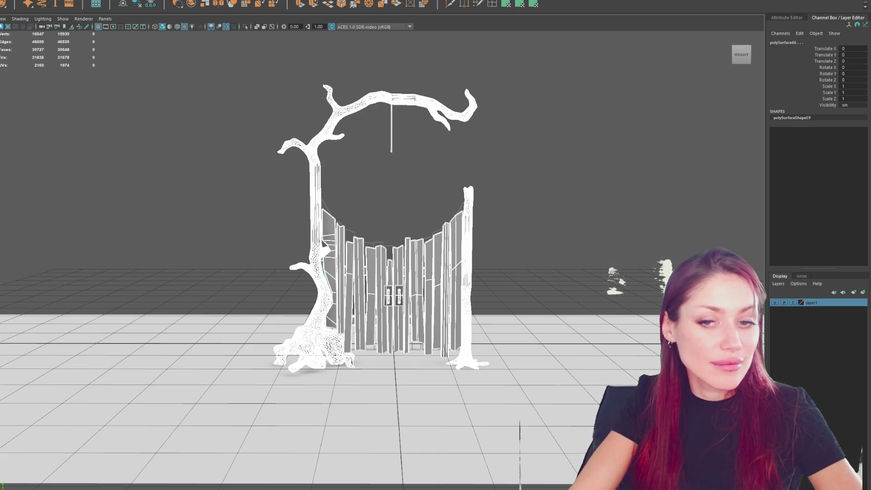
left_click(60, 132)
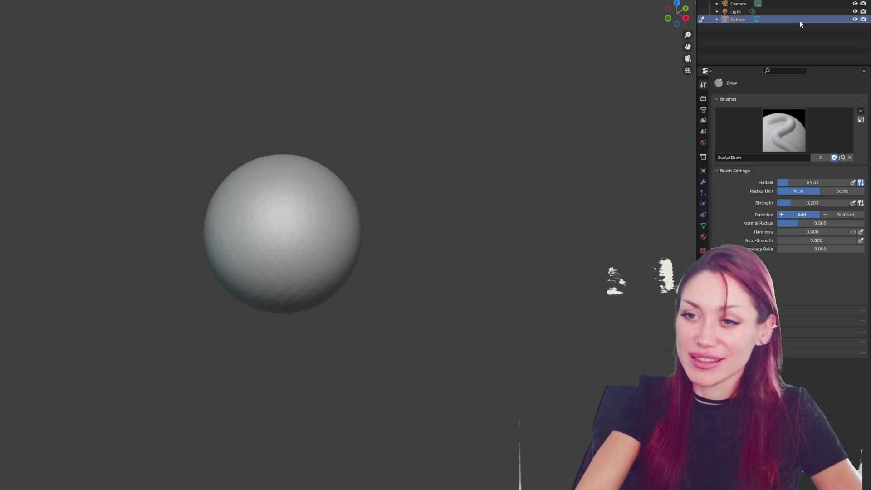
Step: Delete the default sphere and import the exported FixerGate model
key("Delete")
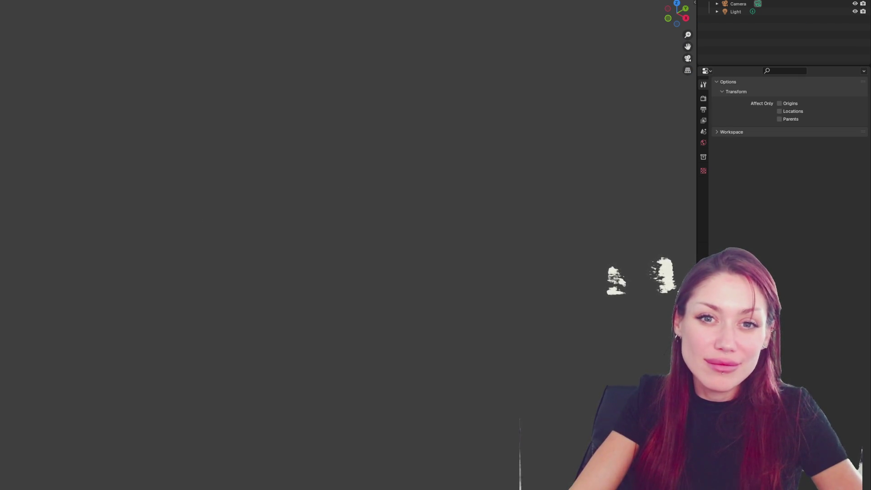
left_click(5, 165)
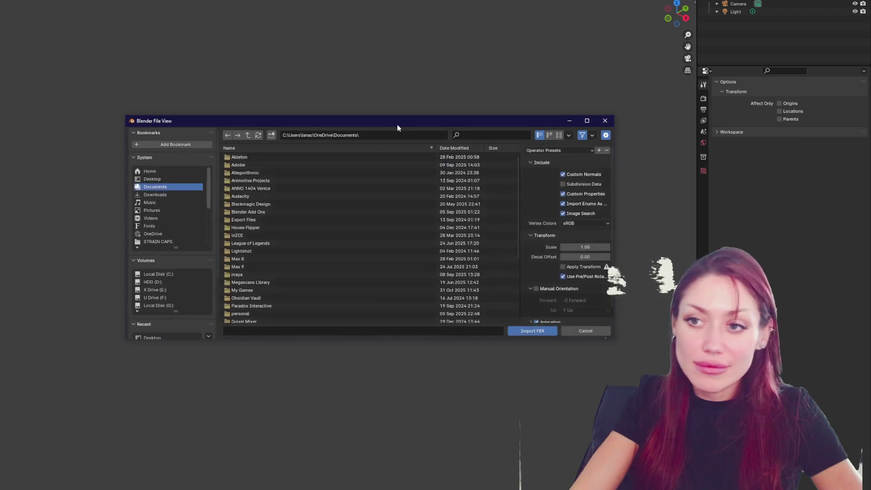
key("Escape")
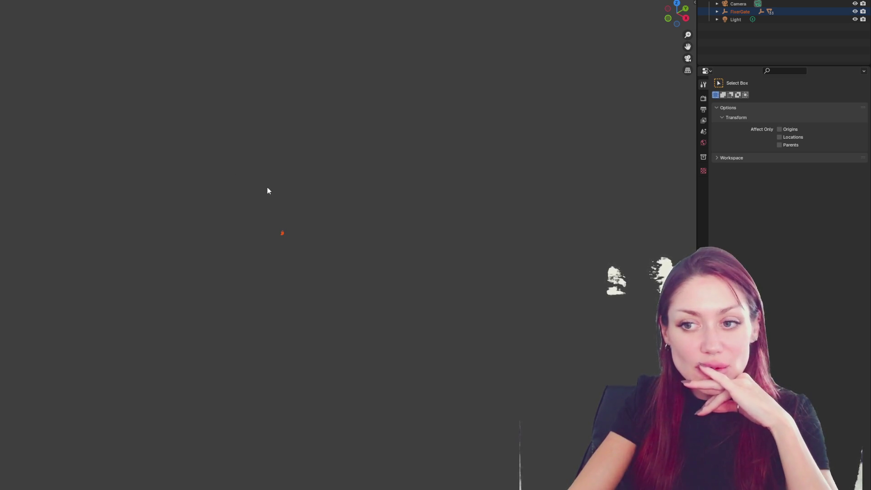
Step: Raise FixerGate's scale from 0.01 to 1.000 in the Item panel
left_click(694, 3)
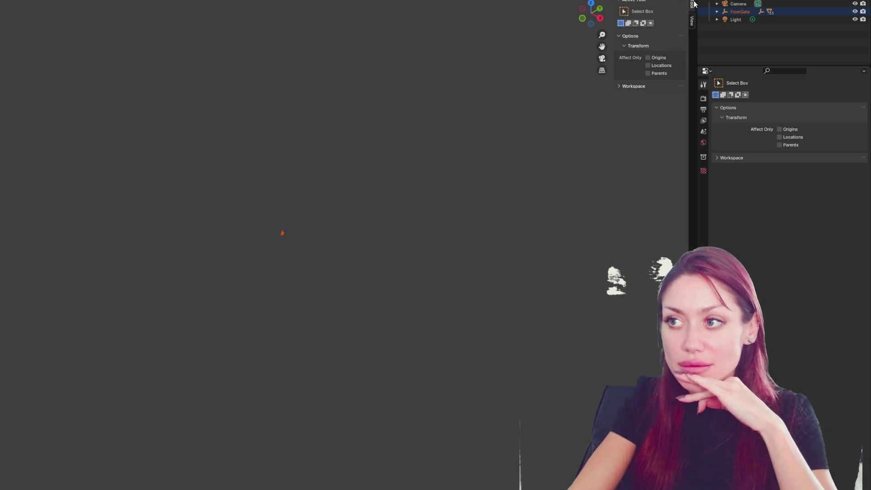
left_click(739, 12)
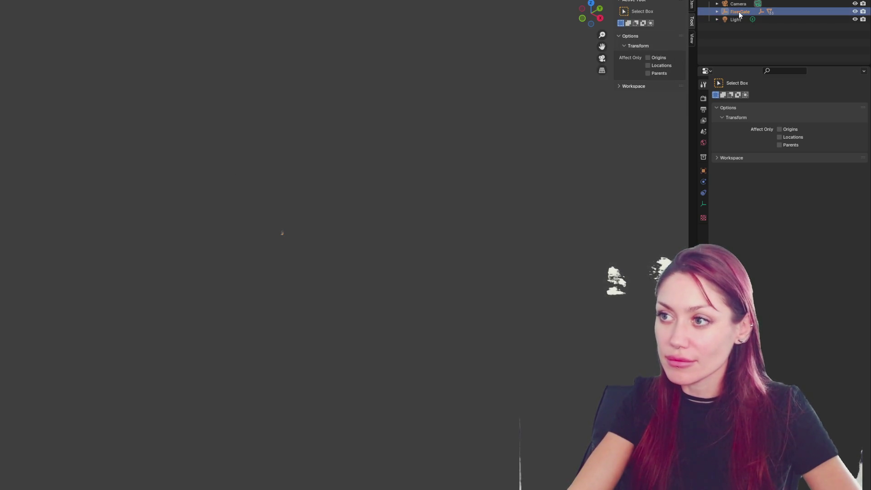
left_click(692, 38)
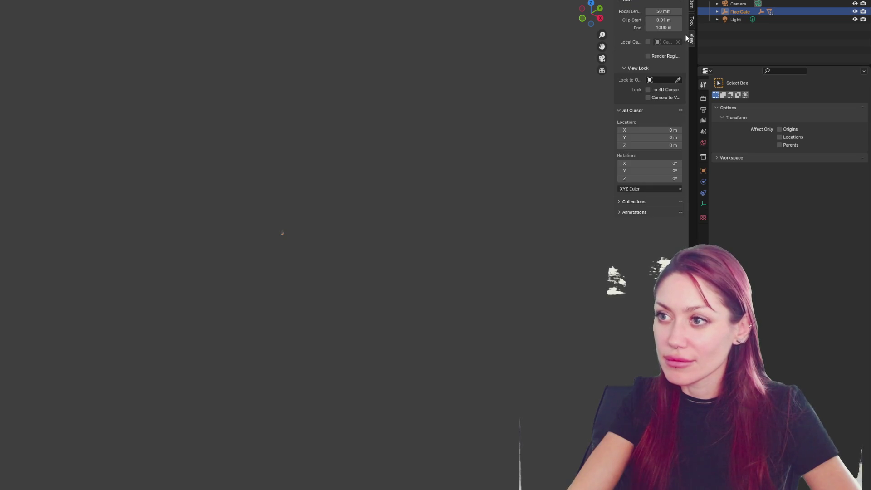
left_click(692, 6)
mouse_move(647, 92)
left_mouse_down()
mouse_move(647, 104)
mouse_move(447, 135)
left_mouse_up()
middle_click_drag(447, 135, 442, 123)
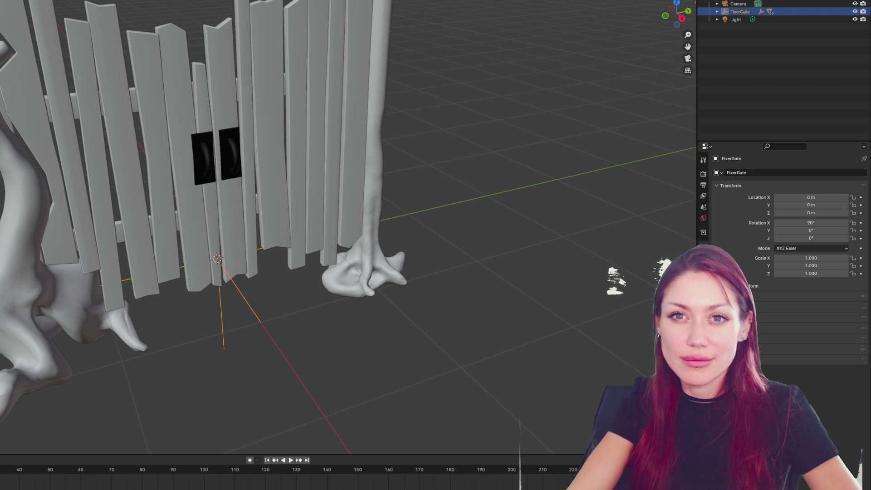
Step: Add a plane and scale it up into a large ground surface
key("shift+a")
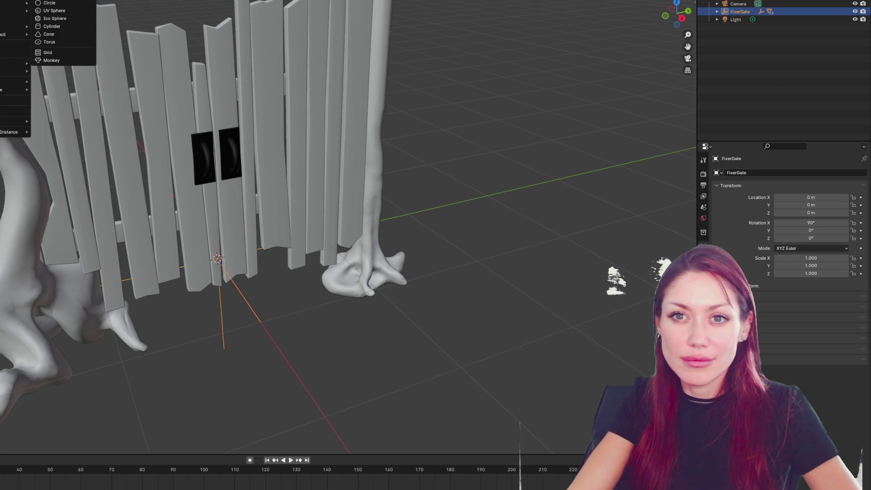
left_click(50, 0)
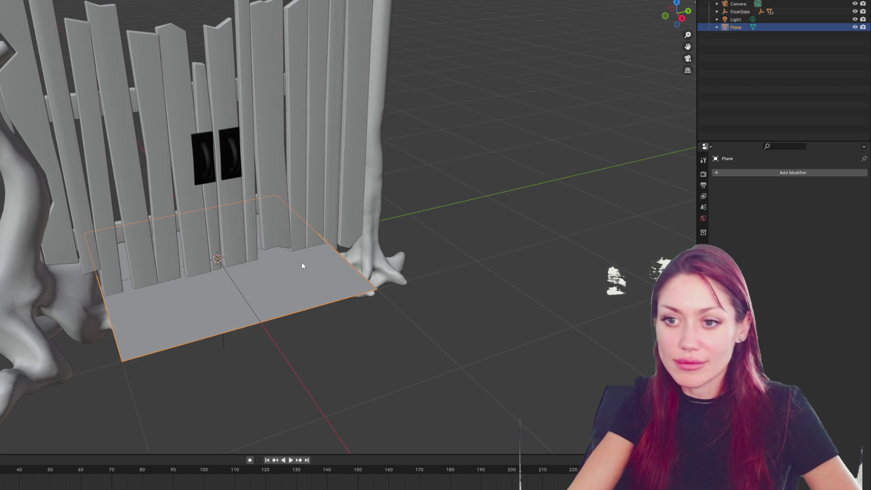
key("s")
left_click(273, 254)
mouse_move(273, 254)
middle_mouse_down()
mouse_move(238, 252)
mouse_move(209, 210)
mouse_move(233, 200)
mouse_move(197, 153)
middle_mouse_up()
Step: Lower the ground plane along Z so the tree roots rest on it
left_click(197, 153)
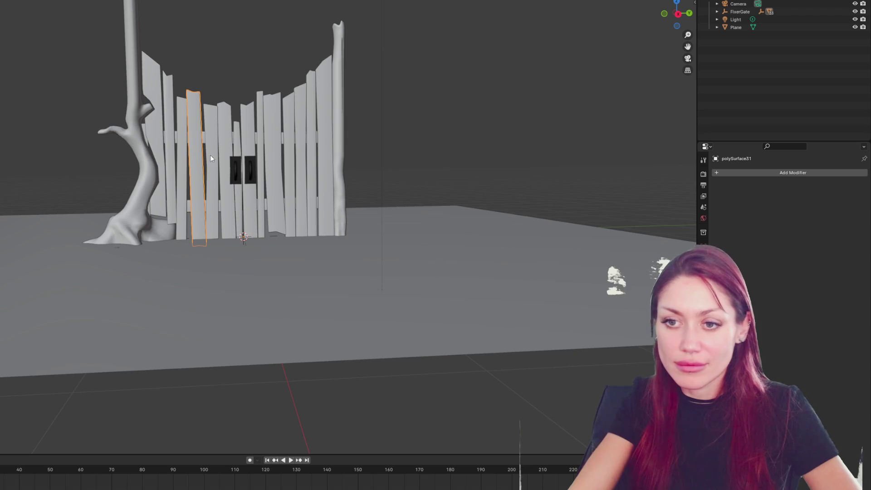
left_click(243, 208)
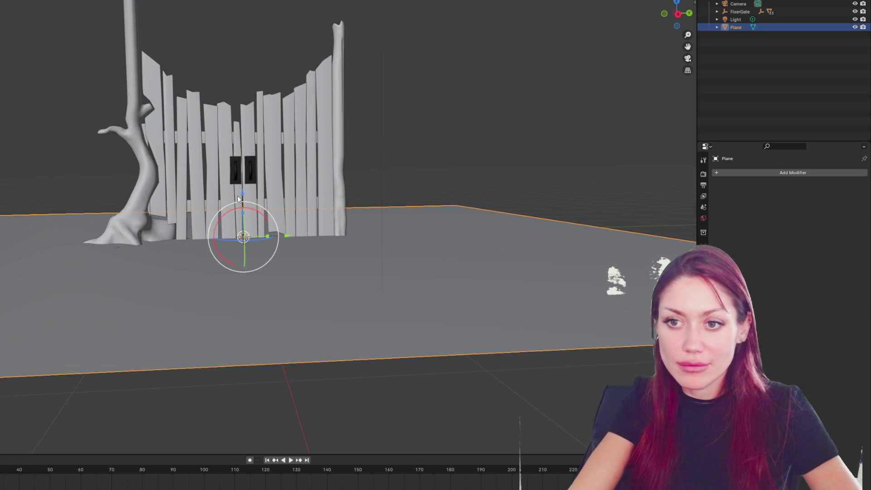
key("g")
key("z")
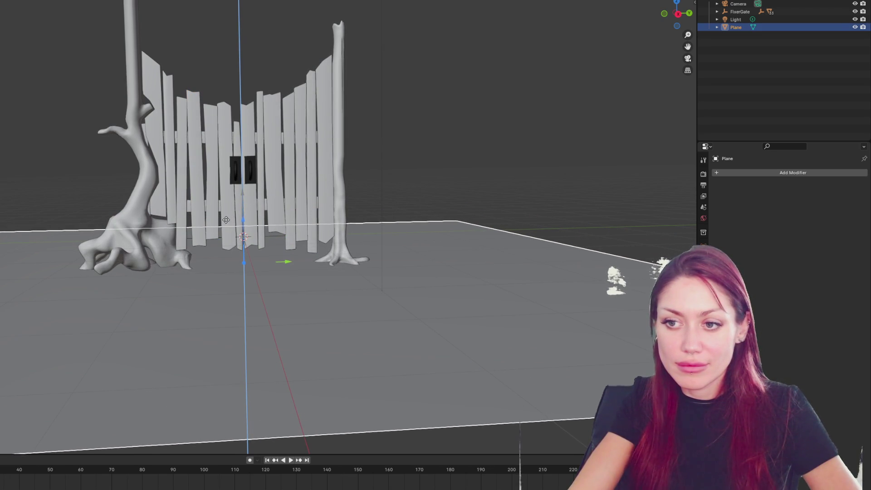
left_click(226, 220)
left_click(404, 156)
mouse_move(405, 155)
middle_mouse_down()
mouse_move(391, 145)
mouse_move(215, 142)
mouse_move(238, 151)
mouse_move(420, 150)
mouse_move(396, 151)
middle_mouse_up()
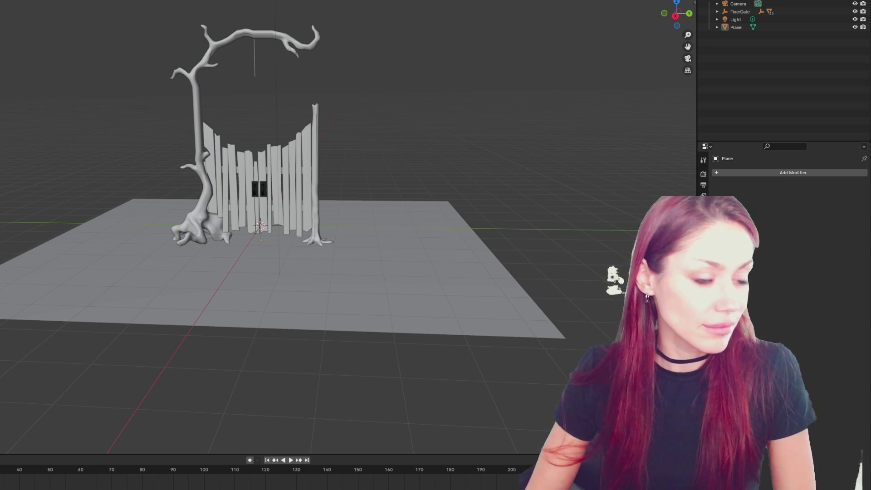
left_click(211, 166)
key("KP_Decimal")
Step: Inspect the fence planks from behind and across the fence, selecting one beside the doors
mouse_move(211, 167)
middle_mouse_down()
mouse_move(335, 178)
mouse_move(389, 156)
mouse_move(188, 143)
mouse_move(404, 151)
middle_mouse_up()
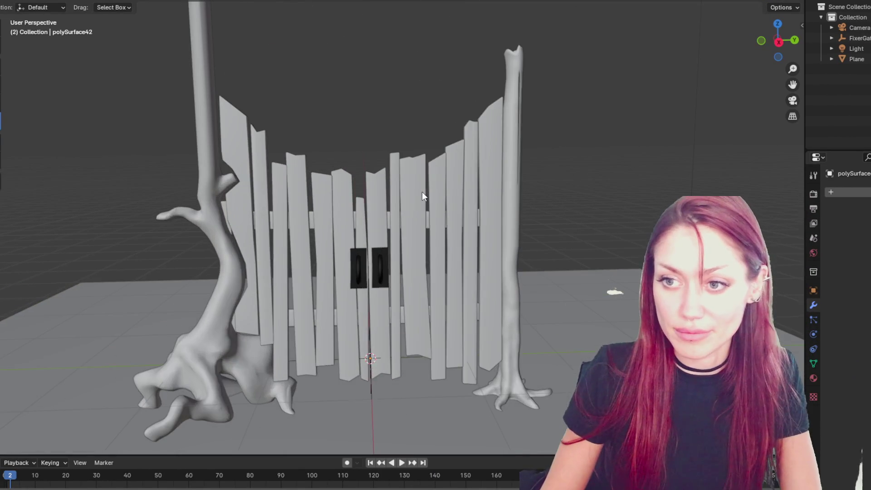
left_click(422, 196)
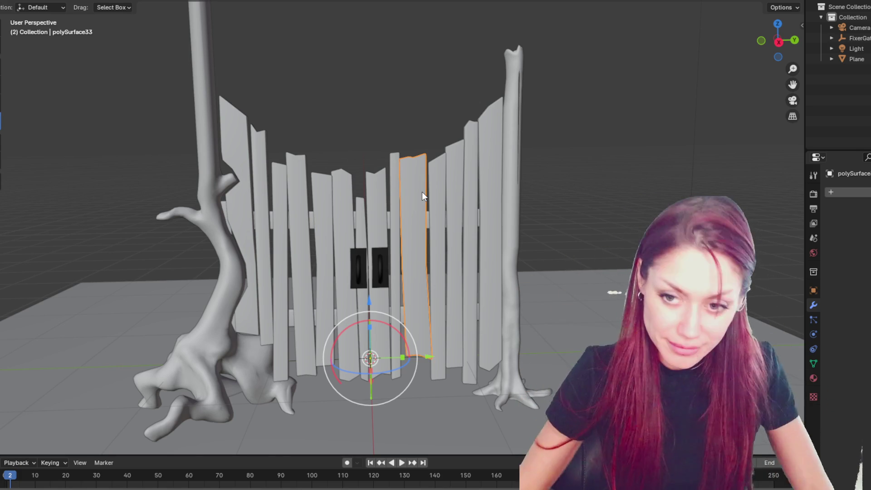
scroll(422, 192, "up", 5)
middle_click_drag(563, 198, 464, 86, "shift")
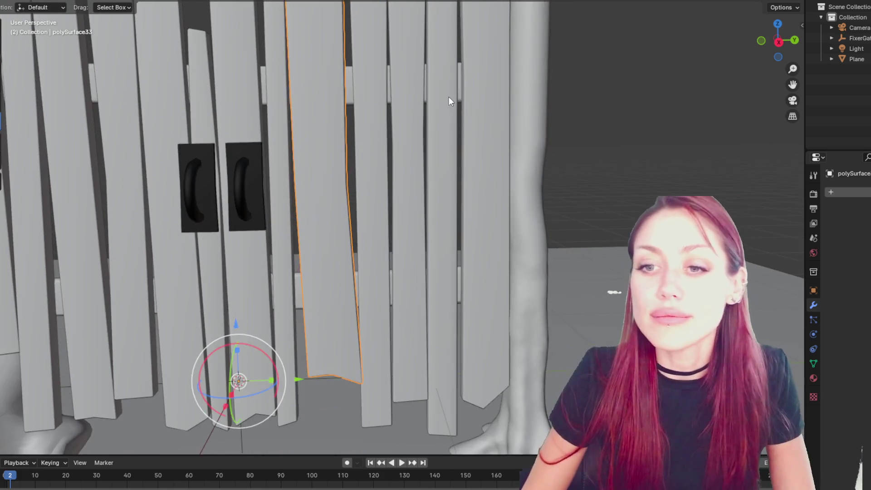
scroll(449, 97, "down", 5)
scroll(336, 86, "down", 2)
scroll(314, 76, "down", 3)
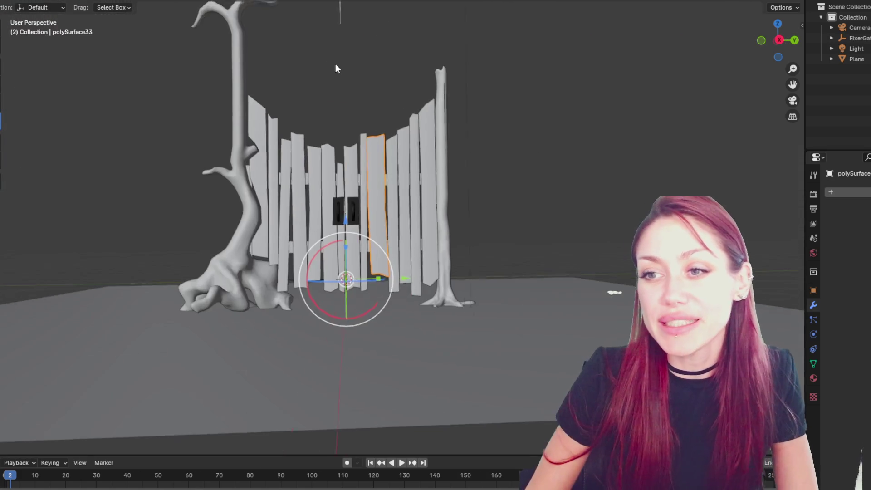
scroll(334, 130, "up", 4)
scroll(337, 148, "up", 4)
Step: Select the left tree-trunk mesh, polySurface38, with the fence facing the camera
left_click(323, 136)
mouse_move(322, 136)
middle_mouse_down()
mouse_move(397, 100)
mouse_move(395, 110)
middle_mouse_up()
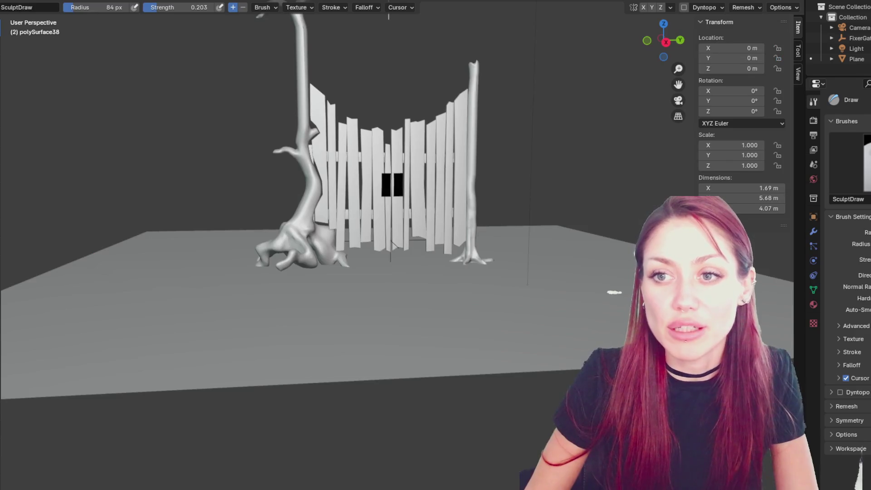
scroll(344, 136, "up", 4)
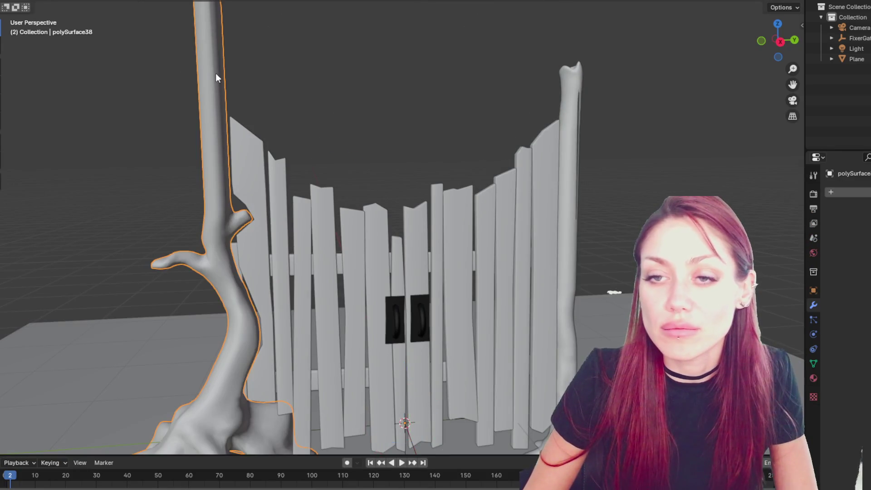
Step: Enable Dyntopo and make a test sculpt stroke down the tree trunk
mouse_move(216, 72)
middle_mouse_down()
mouse_move(290, 91)
mouse_move(272, 93)
mouse_move(401, 104)
middle_mouse_up()
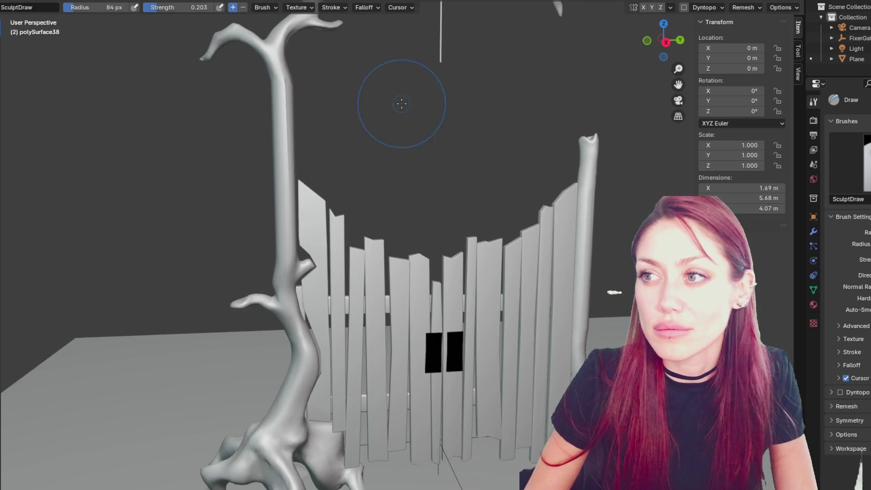
left_click(684, 8)
left_click(699, 32)
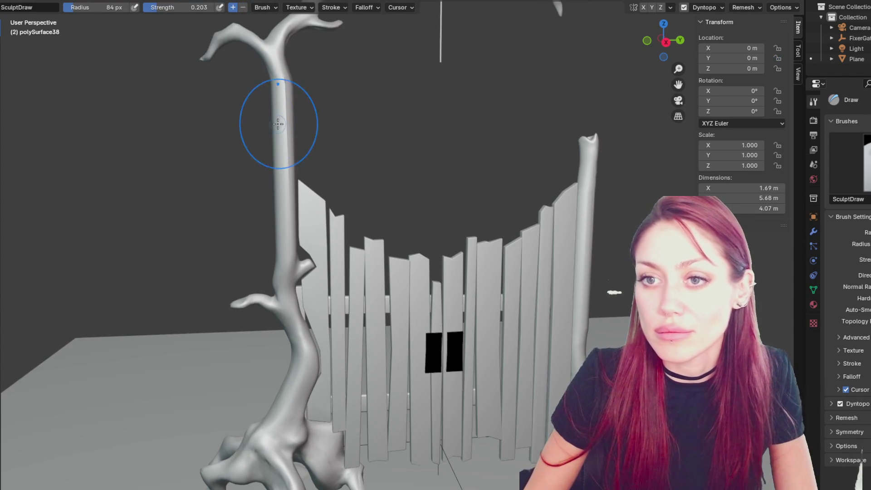
middle_click_drag(286, 124, 116, 81)
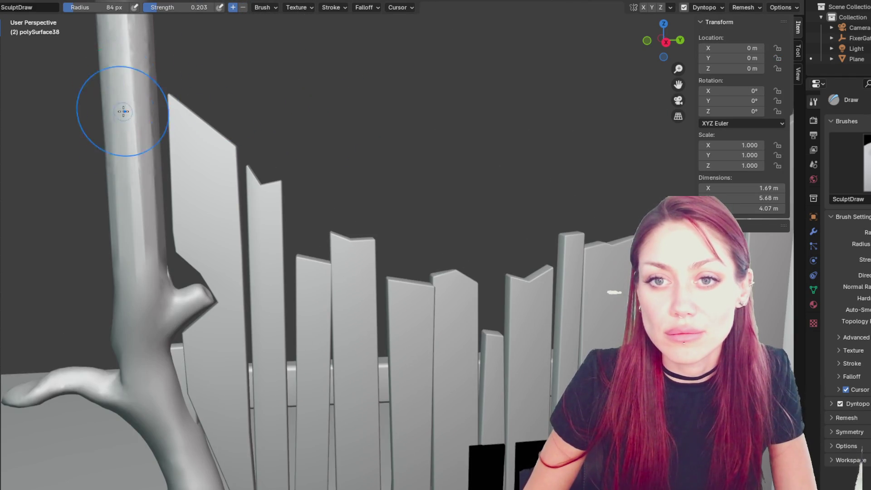
middle_click_drag(127, 193, 225, 151)
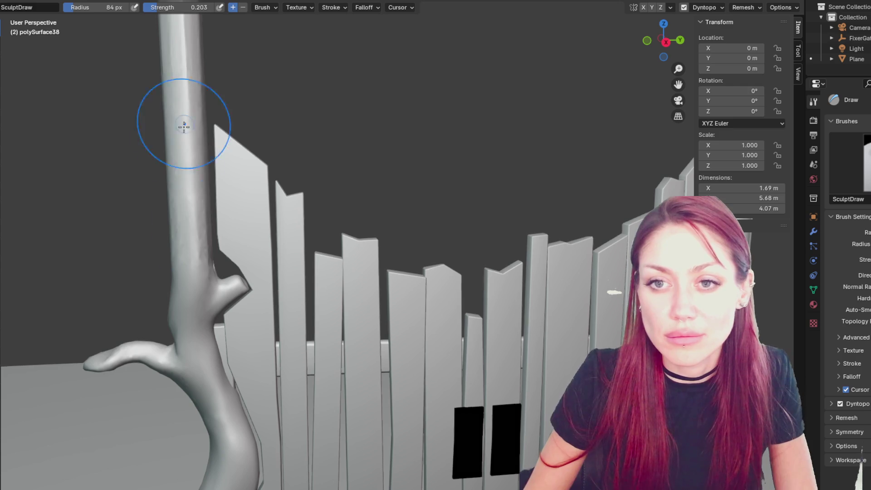
mouse_move(191, 252)
middle_mouse_down()
mouse_move(304, 230)
mouse_move(258, 239)
middle_mouse_up()
left_click_drag(386, 118, 388, 243)
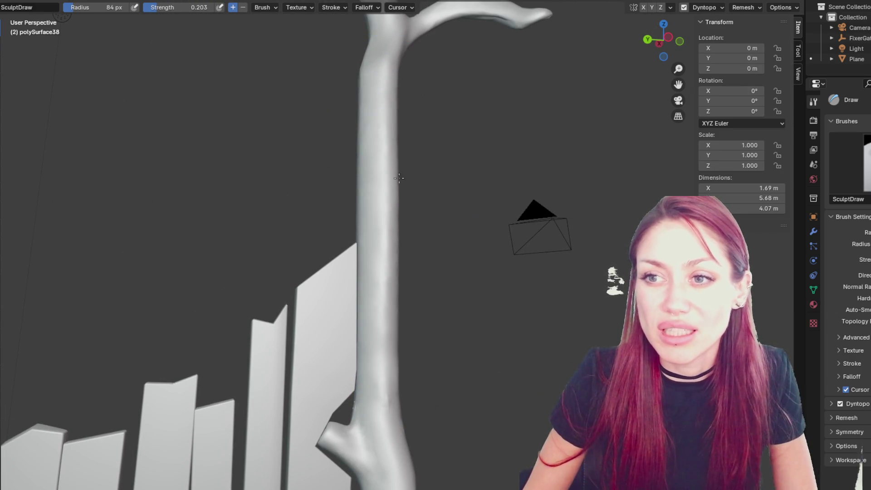
Step: Switch to the Grab brush and resize its radius from 103 px to about 77 px
right_click(433, 113)
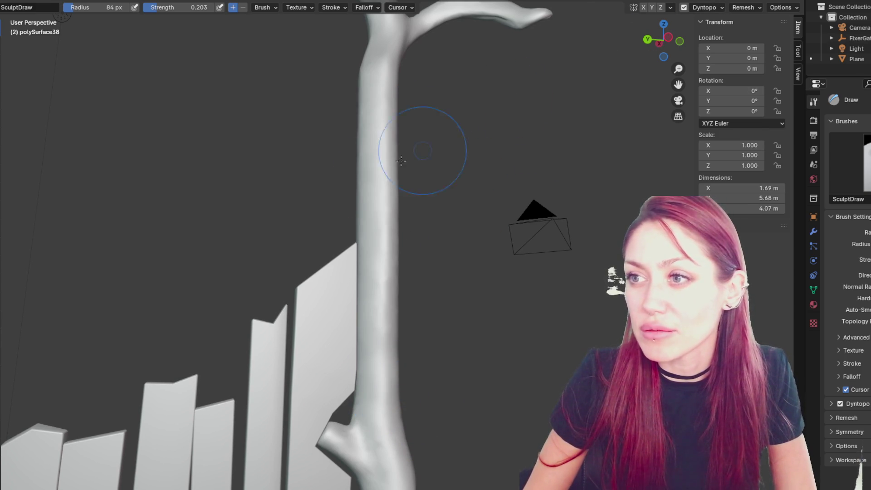
scroll(467, 109, "down", 3)
scroll(350, 155, "up", 2)
scroll(346, 223, "up", 2)
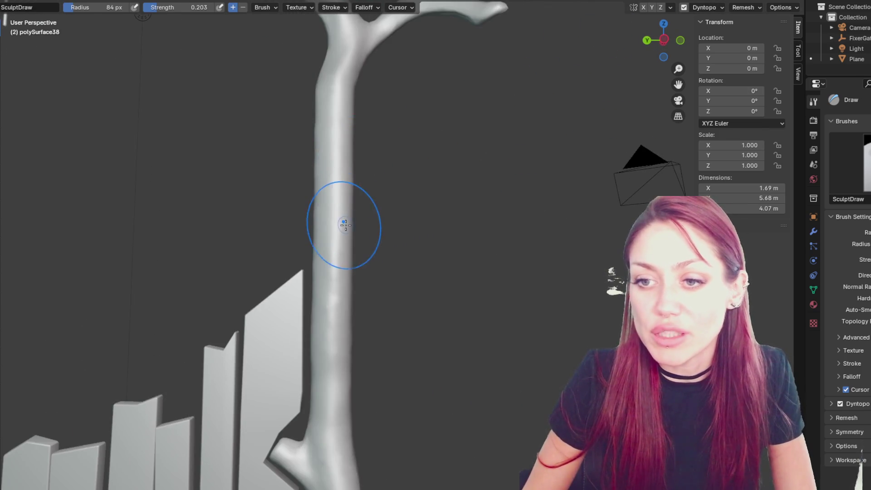
scroll(345, 223, "down", 5)
scroll(431, 227, "up", 1)
key("g")
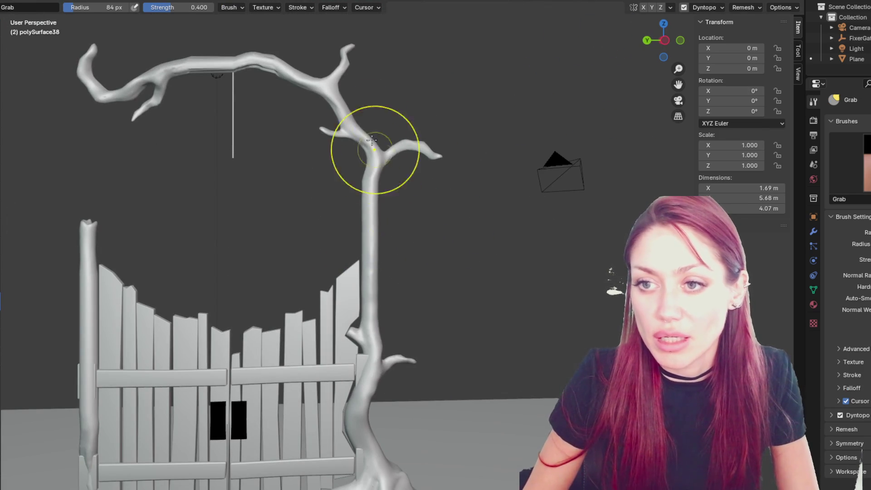
key("f")
left_click(376, 227)
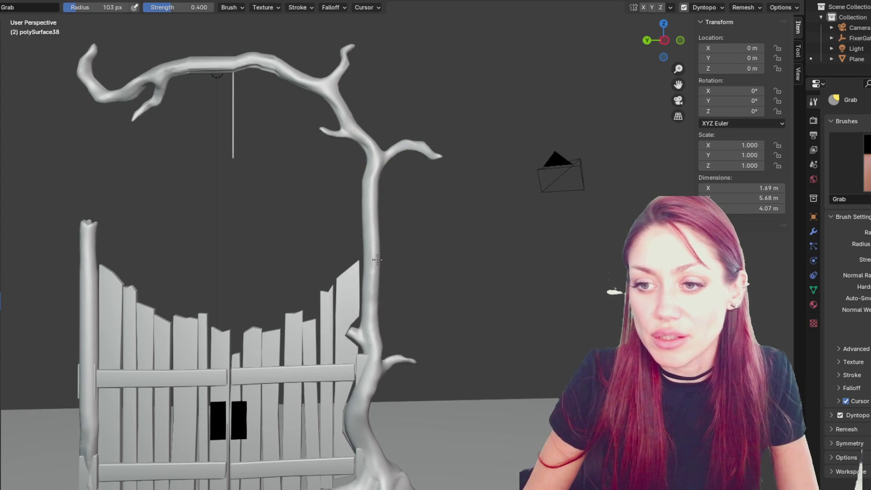
middle_click_drag(358, 220, 350, 214)
key("f")
left_click(372, 206)
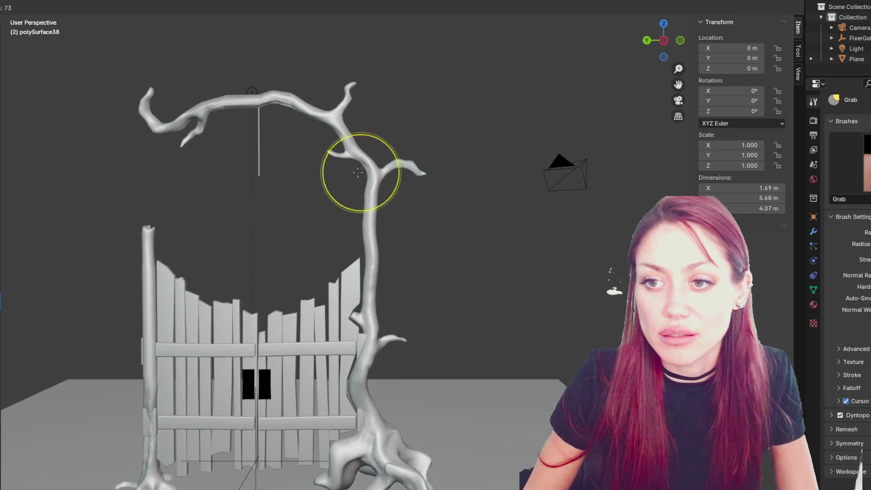
scroll(350, 183, "up", 4)
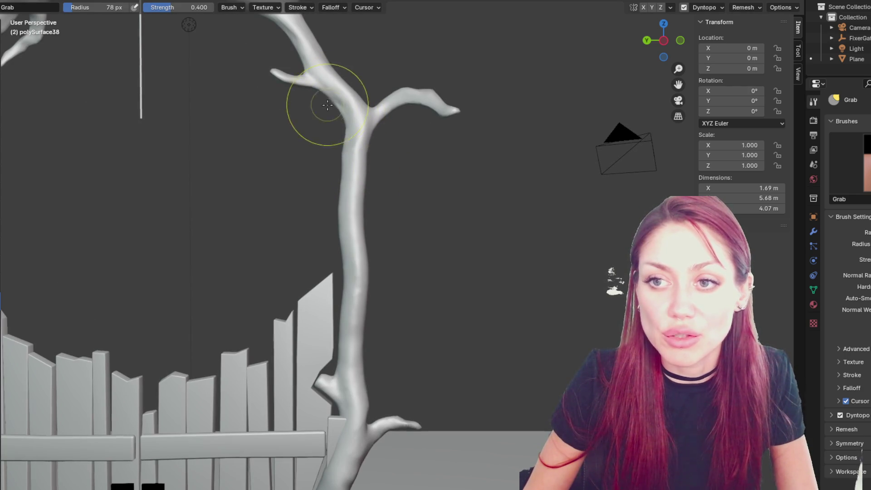
middle_click_drag(338, 74, 323, 95)
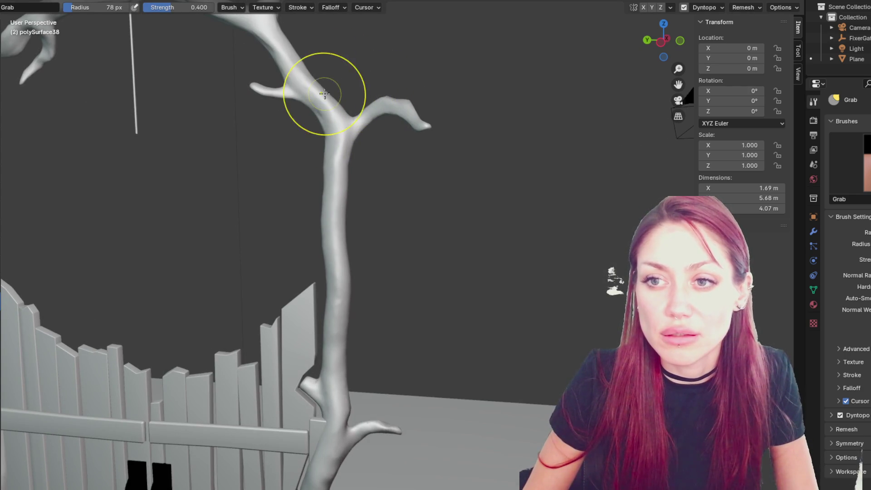
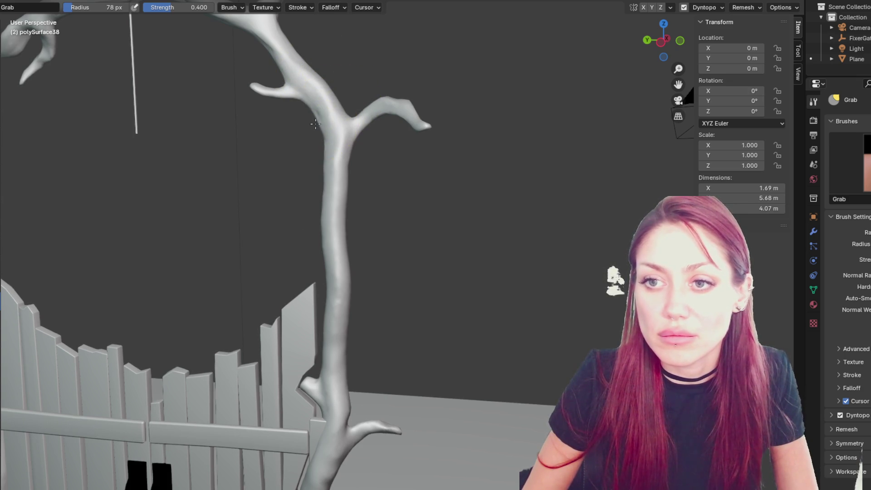
Step: Frame the top of the right gate post, select the Draw brush, disable Dyntopo and show wireframe
middle_click_drag(301, 110, 356, 155)
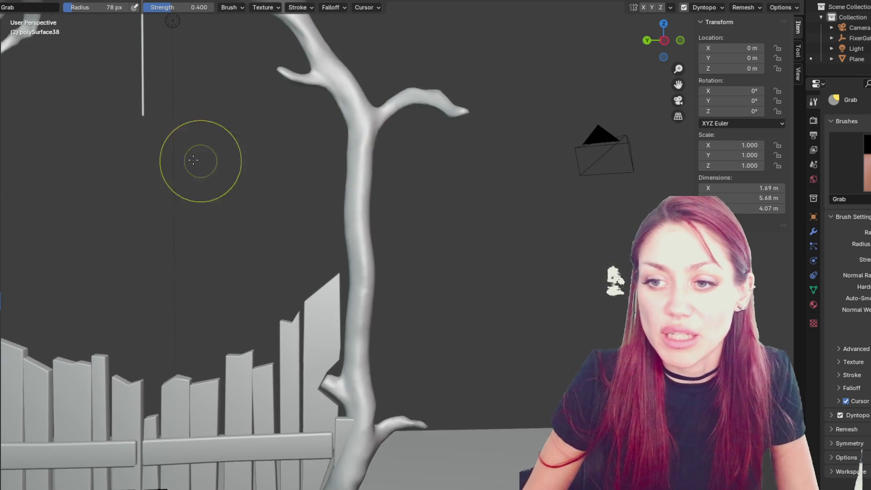
middle_click_drag(229, 164, 218, 189)
key("s")
mouse_move(302, 288)
middle_mouse_down()
mouse_move(311, 234)
mouse_move(303, 212)
middle_mouse_up()
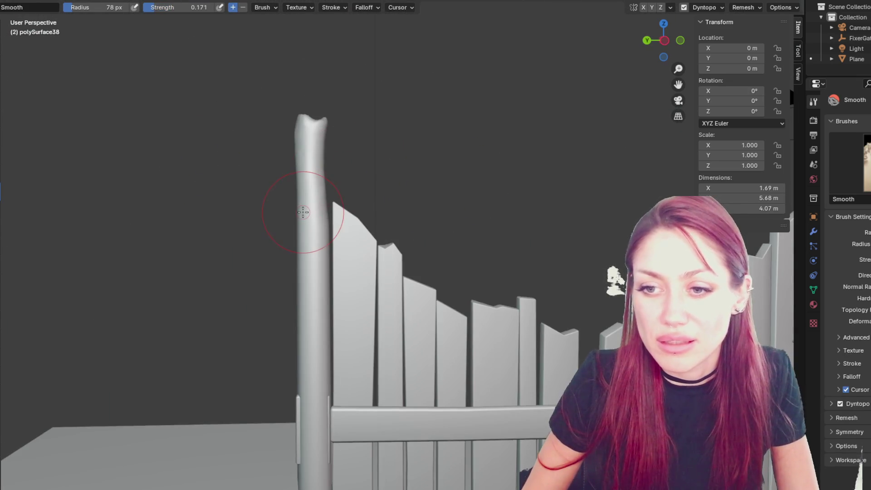
key("x")
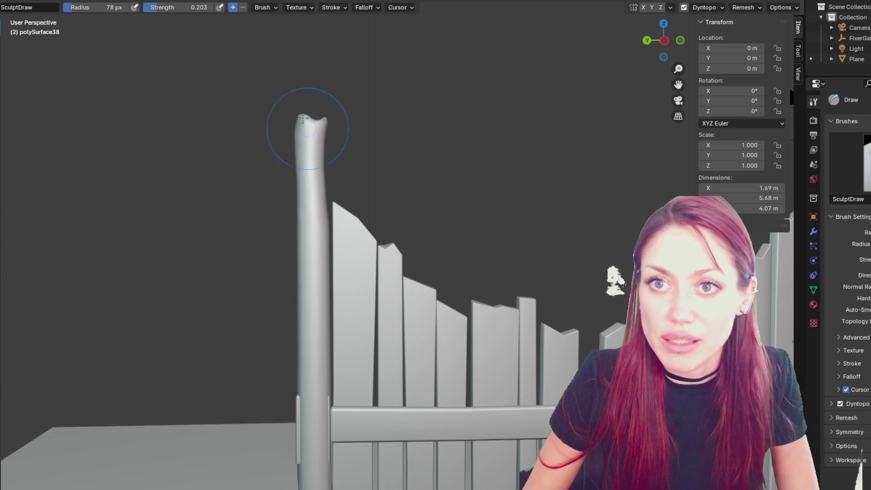
key("ctrl+d")
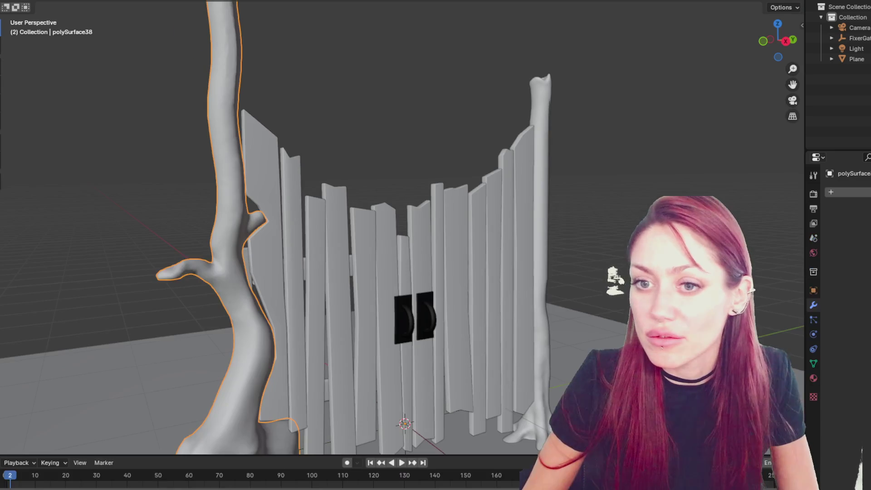
key("shift+z")
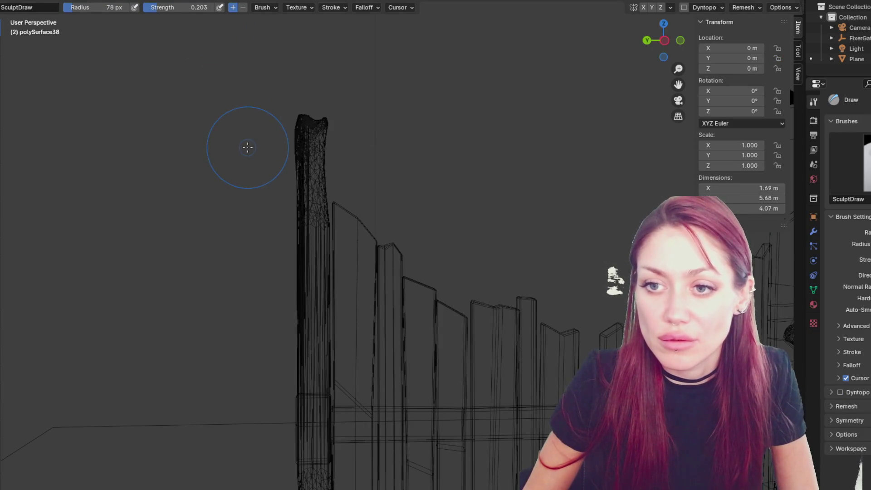
Step: Set the brush radius to 141 px and enable dynamic topology on the right gate post
scroll(324, 258, "up", 3)
key("f")
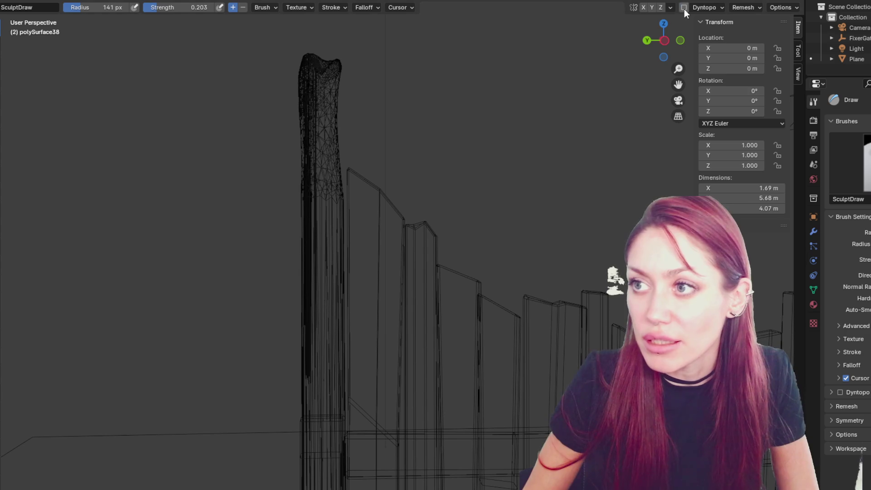
left_click(684, 7)
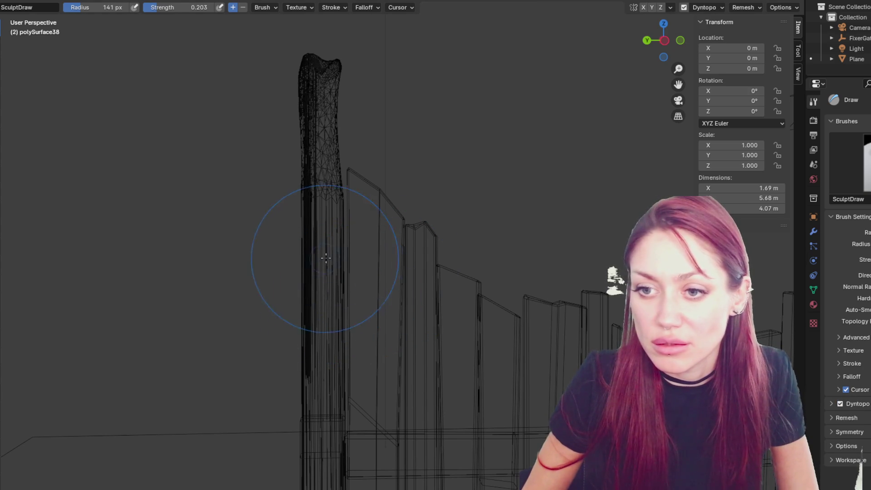
key("q")
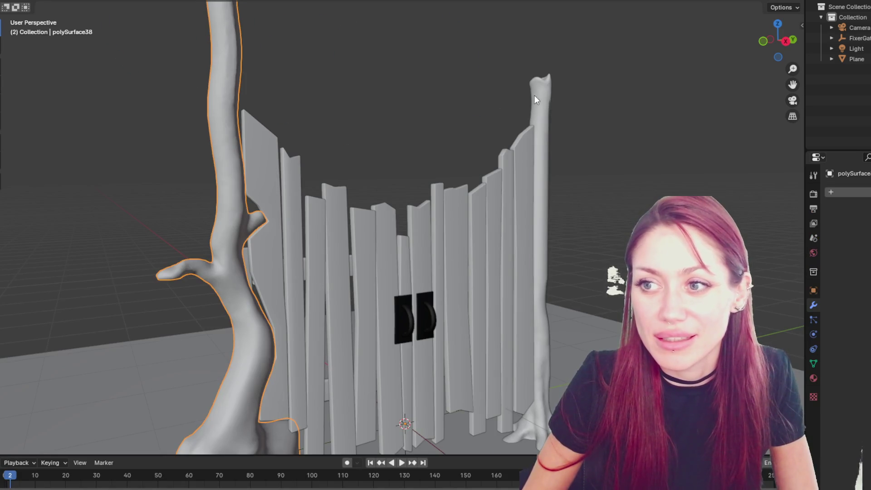
left_click(534, 96)
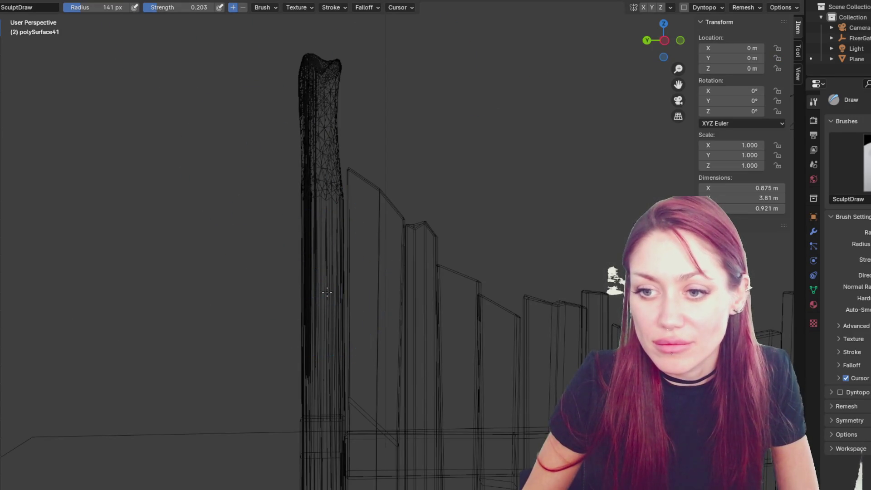
left_click(683, 7)
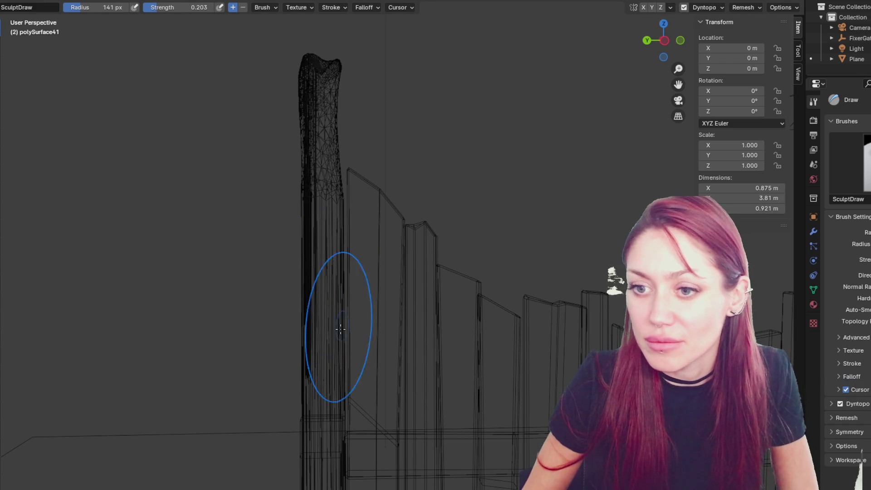
Step: Frame the whole tree and gate, then enable dynamic topology on the arching tree branch
scroll(324, 303, "down", 5)
mouse_move(324, 303)
middle_mouse_down()
mouse_move(454, 295)
mouse_move(490, 278)
mouse_move(431, 237)
mouse_move(363, 268)
mouse_move(330, 184)
middle_mouse_up()
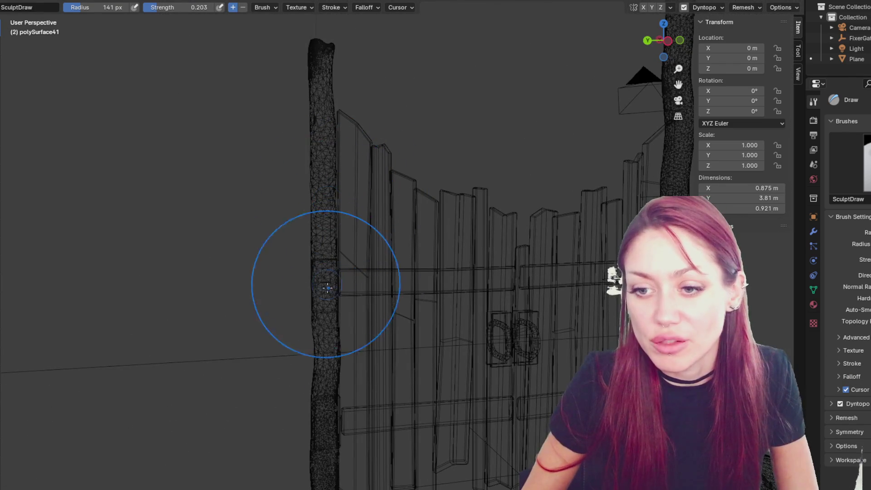
scroll(332, 313, "down", 4)
middle_click_drag(332, 313, 294, 16)
scroll(556, 297, "up", 3)
middle_click_drag(556, 211, 556, 438, "shift")
scroll(556, 297, "up", 2)
scroll(369, 218, "up", 4)
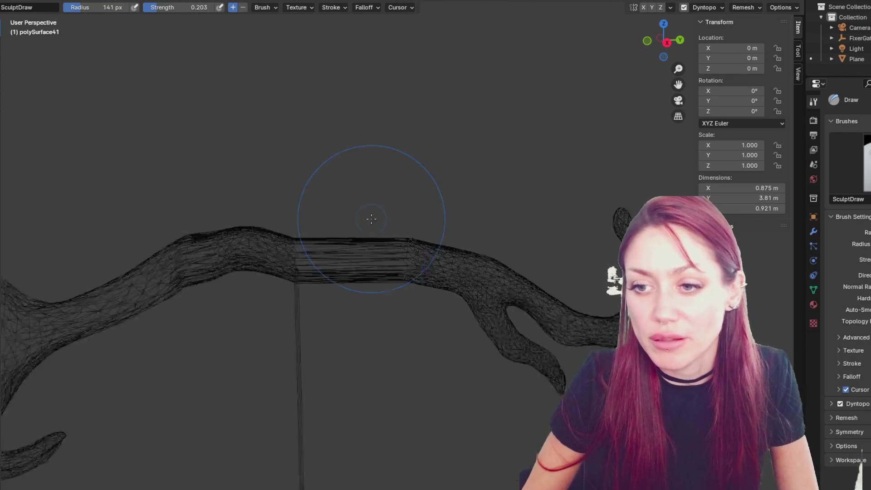
key("q")
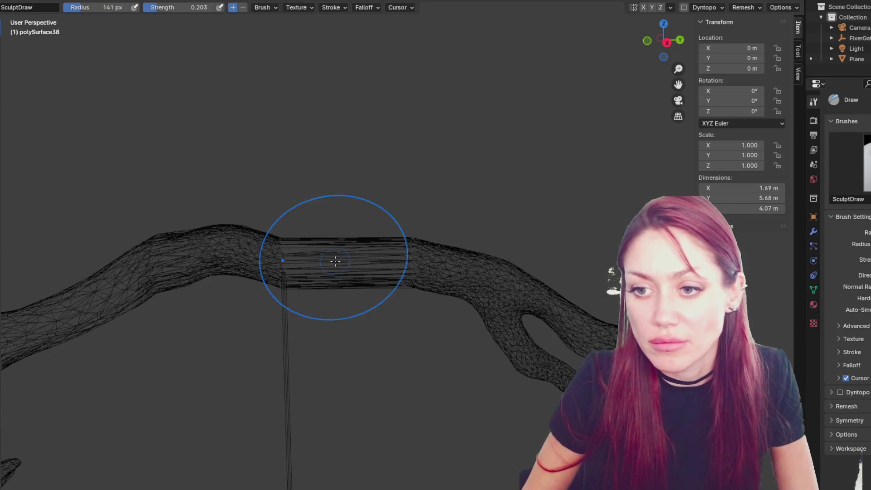
left_click(684, 7)
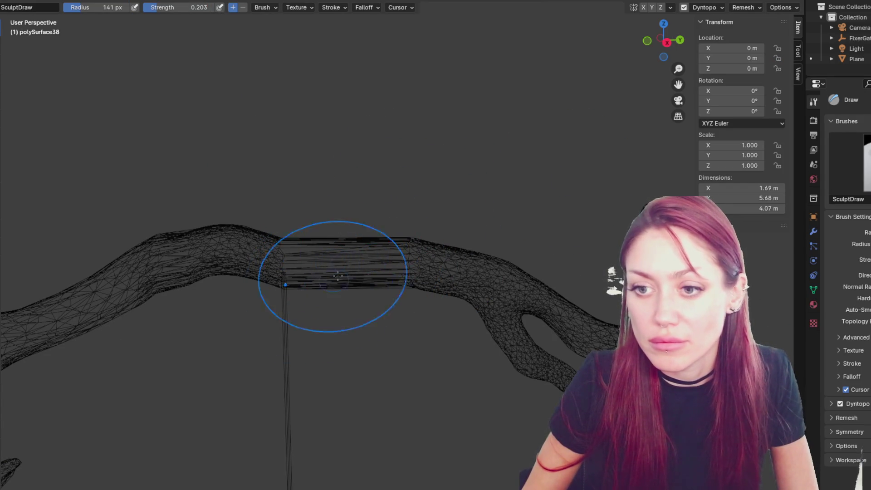
Step: Inspect the arching branch from both sides and return the viewport to solid shading
mouse_move(292, 258)
middle_mouse_down()
mouse_move(510, 271)
mouse_move(511, 253)
mouse_move(436, 207)
mouse_move(408, 233)
mouse_move(812, 252)
mouse_move(377, 233)
middle_mouse_up()
scroll(377, 234, "up", 4)
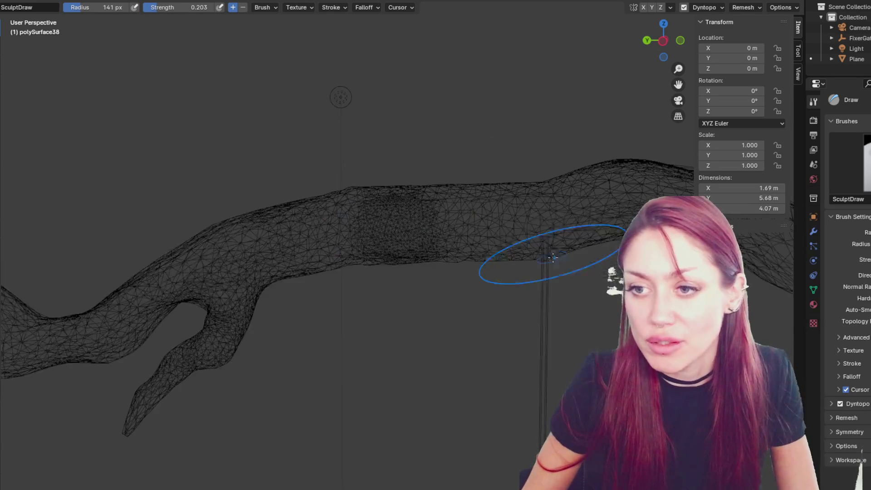
scroll(443, 257, "down", 6)
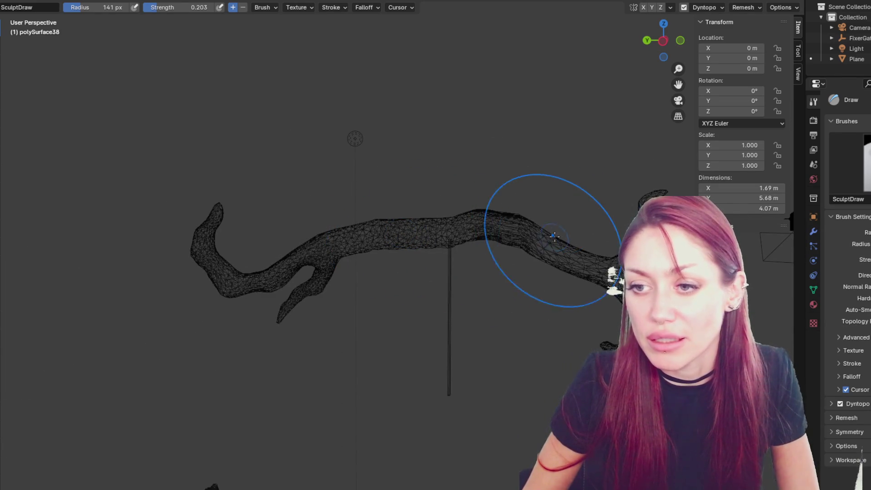
scroll(379, 227, "up", 5)
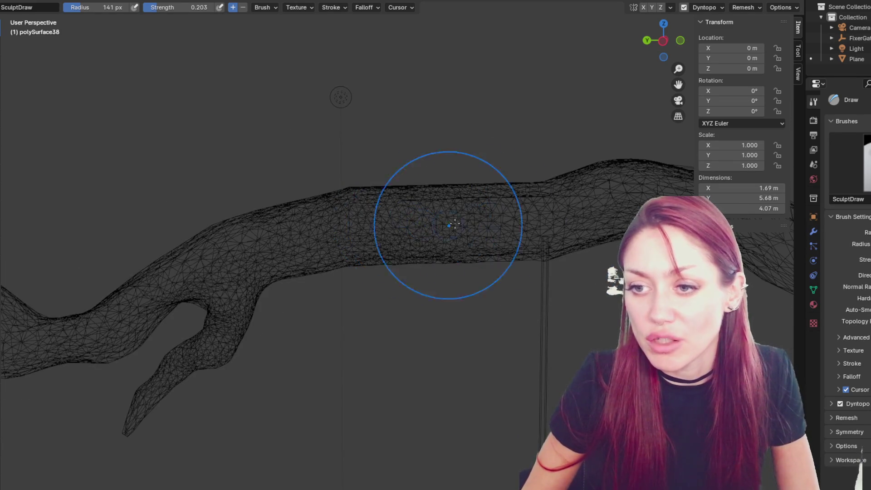
scroll(502, 224, "down", 4)
middle_click_drag(502, 212, 579, 220)
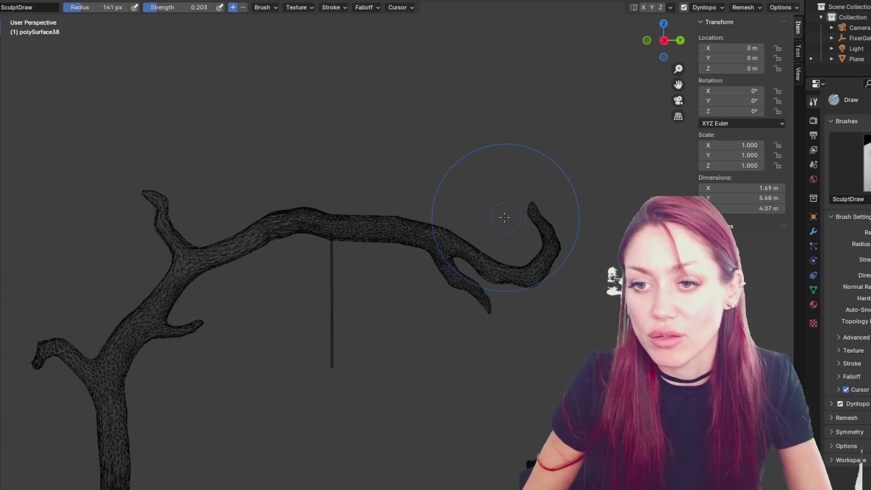
mouse_move(301, 214)
middle_mouse_down()
mouse_move(443, 241)
mouse_move(419, 292)
mouse_move(397, 28)
mouse_move(390, 136)
mouse_move(372, 172)
mouse_move(353, 111)
middle_mouse_up()
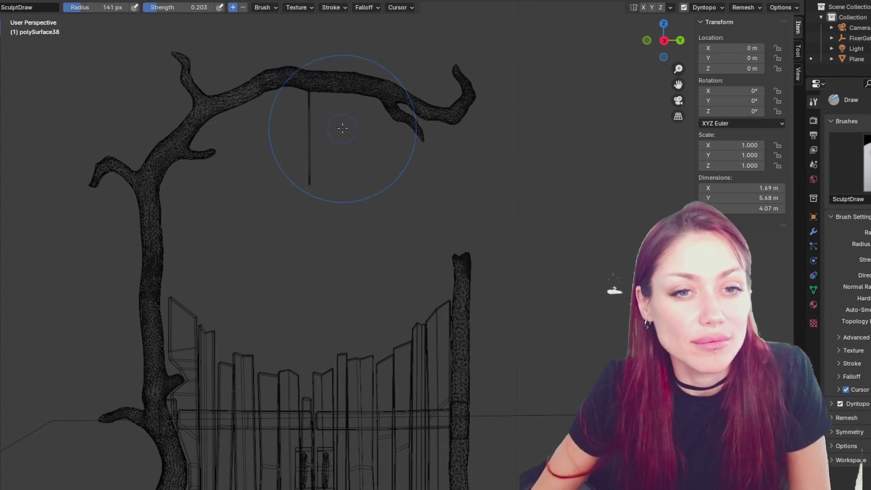
left_click(378, 159)
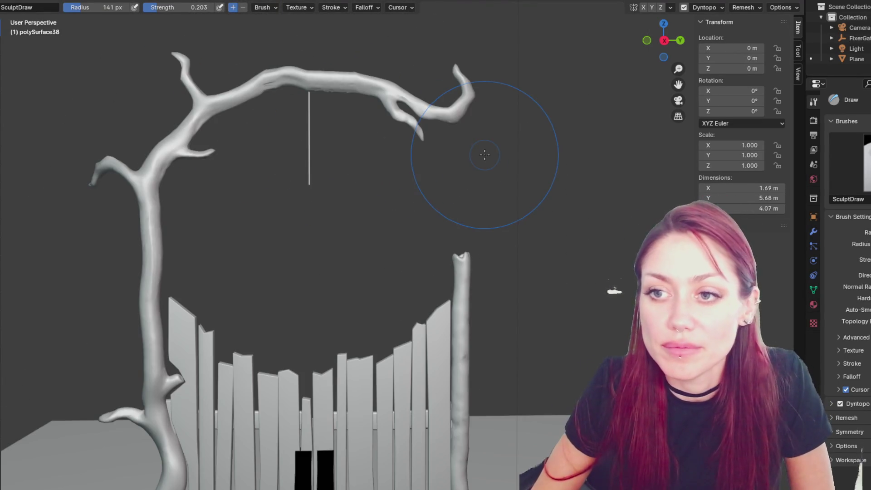
Step: Frame the forked branch and switch to the Grab brush at 54 px radius
scroll(482, 156, "up", 6)
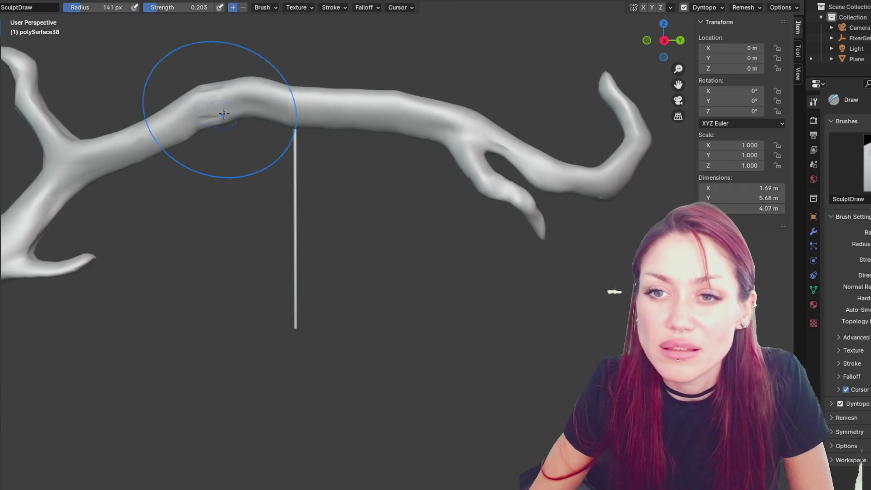
middle_click_drag(210, 97, 535, 167)
scroll(418, 140, "down", 4)
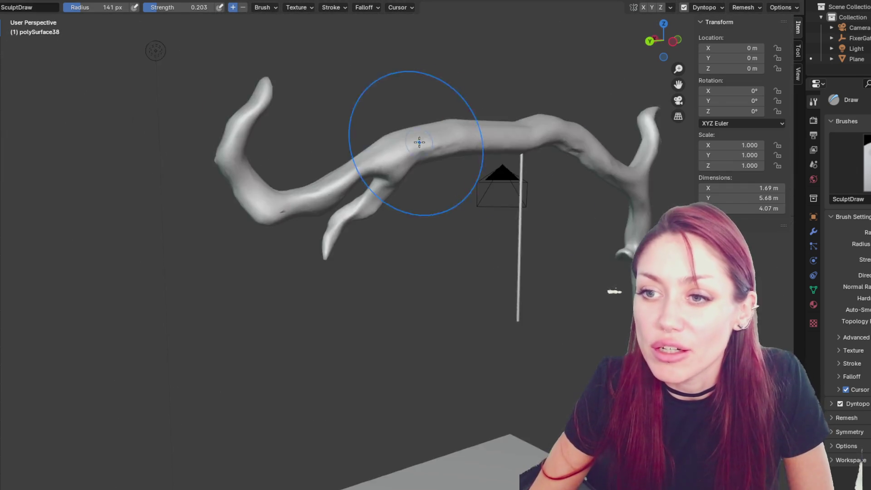
scroll(443, 58, "up", 6)
mouse_move(490, 44)
middle_mouse_down()
mouse_move(255, 95)
mouse_move(559, 243)
mouse_move(375, 126)
middle_mouse_up()
scroll(380, 132, "down", 3)
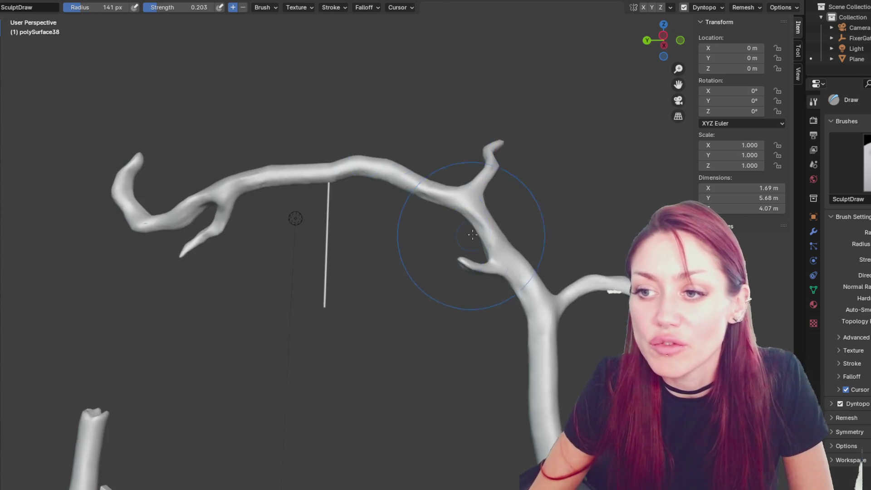
scroll(443, 237, "up", 3)
key("g")
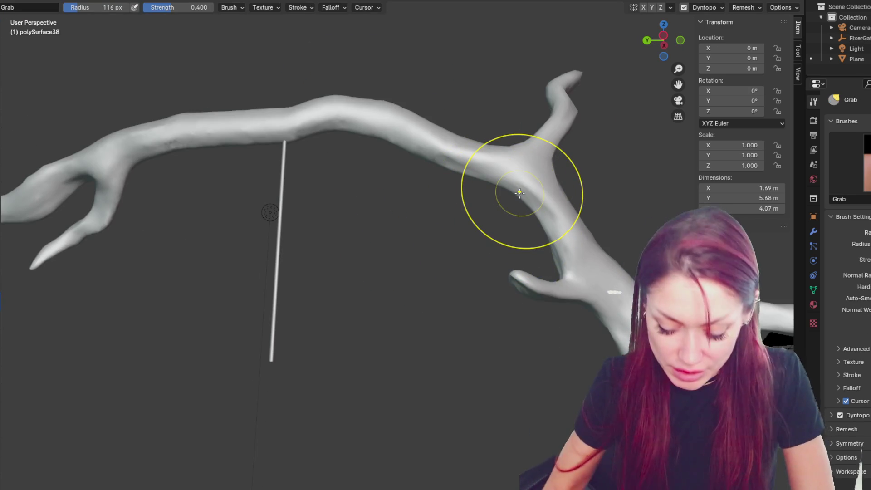
key("f")
left_click(529, 166)
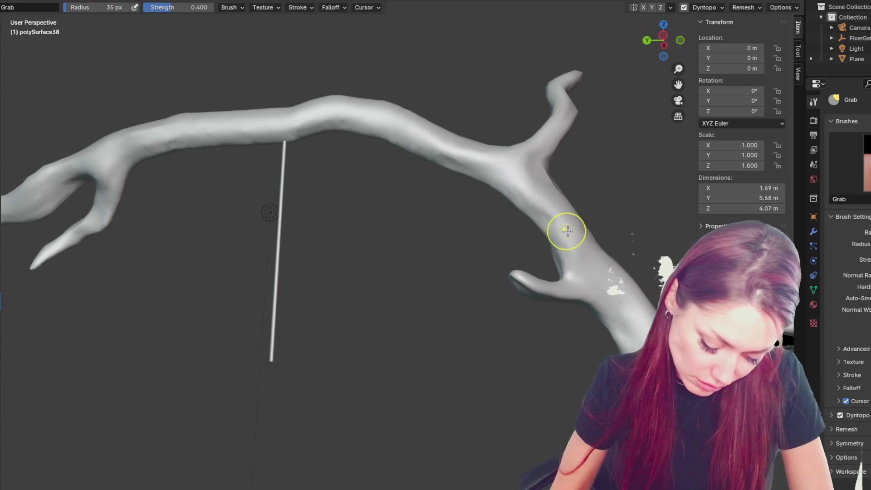
Step: Work the arching branch with the Grab brush from several angles, narrowing it to 26 px
middle_click_drag(532, 289, 522, 284)
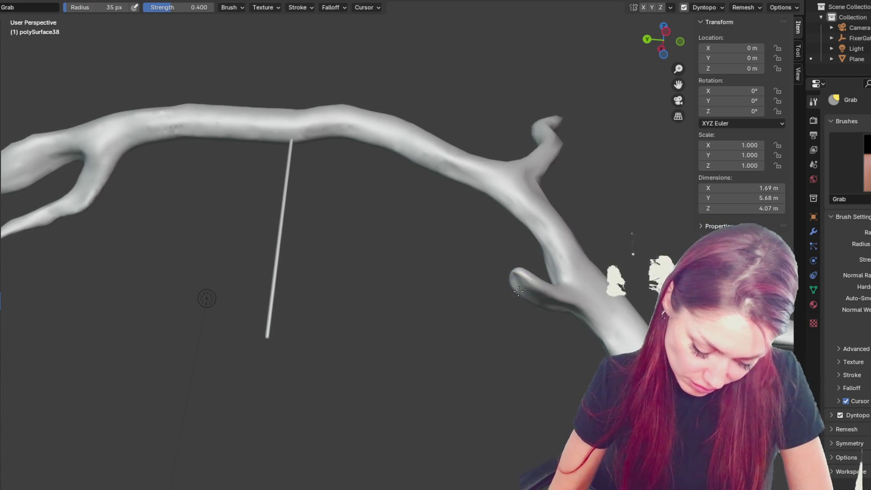
key("x")
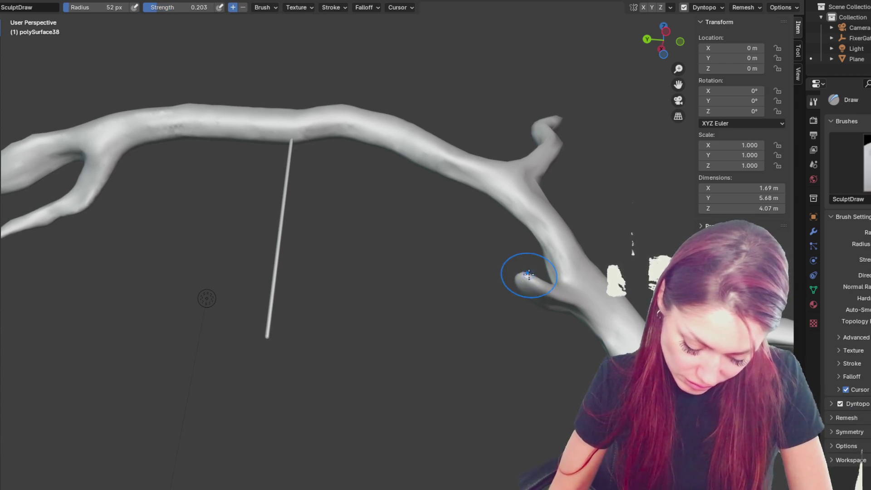
key("bracketleft")
key("bracketleft")
key("bracketleft")
mouse_move(558, 265)
middle_mouse_down()
mouse_move(550, 285)
mouse_move(499, 317)
mouse_move(487, 349)
middle_mouse_up()
key("g")
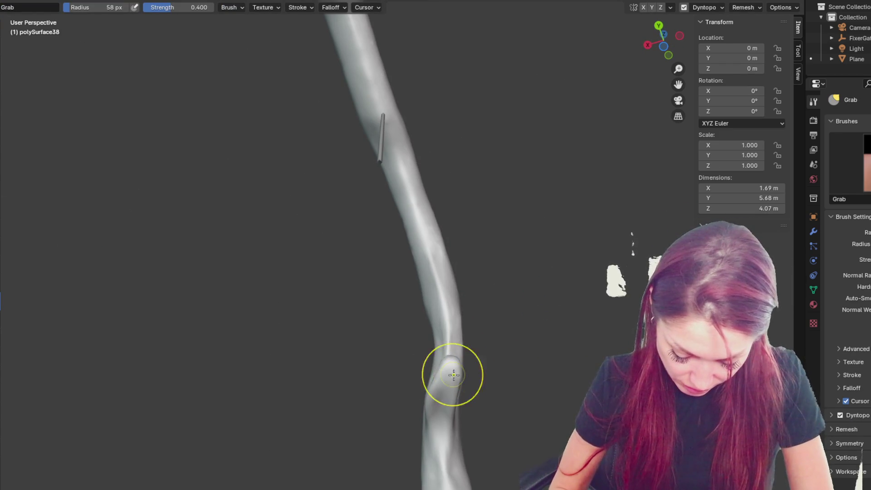
mouse_move(455, 366)
middle_mouse_down()
mouse_move(499, 369)
mouse_move(388, 326)
middle_mouse_up()
key("f")
left_click(361, 295)
key("f")
left_click(340, 288)
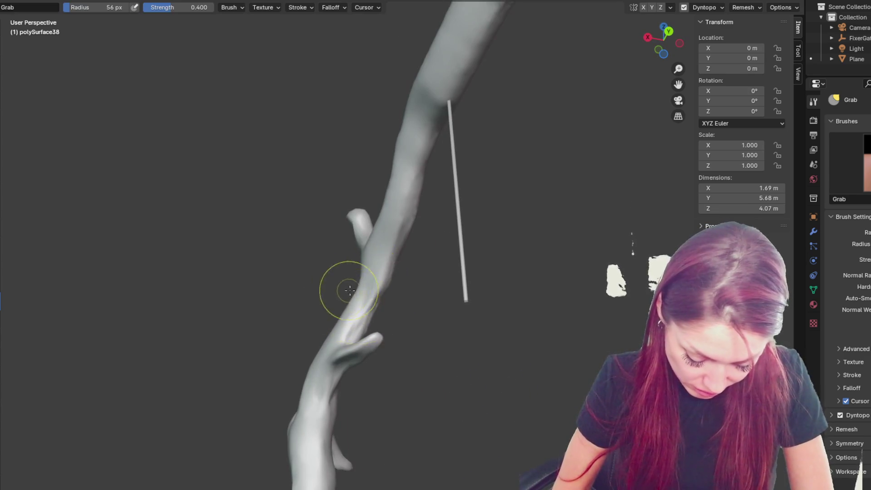
middle_click_drag(340, 287, 374, 307)
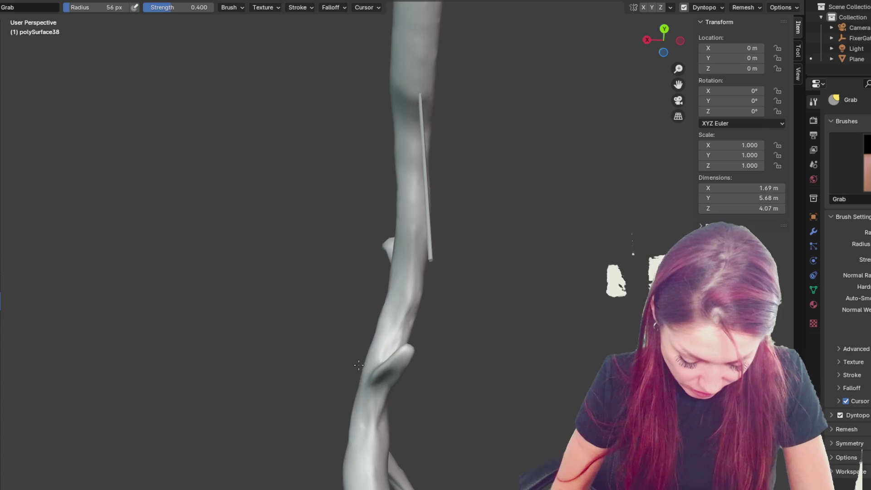
key("f")
left_click(376, 386)
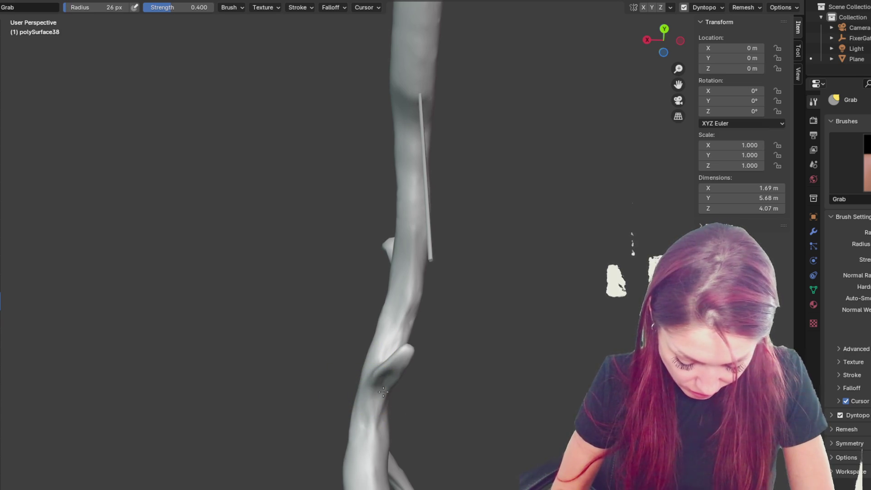
Step: View the branch arc and adjust the grab radius through 60, 160 and 59 px
middle_click_drag(387, 382, 492, 381)
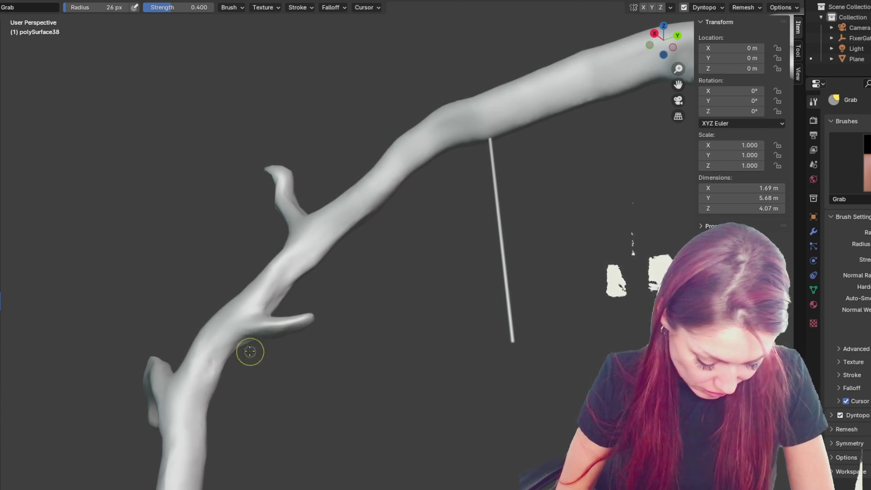
mouse_move(285, 338)
middle_mouse_down()
mouse_move(325, 356)
mouse_move(316, 320)
middle_mouse_up()
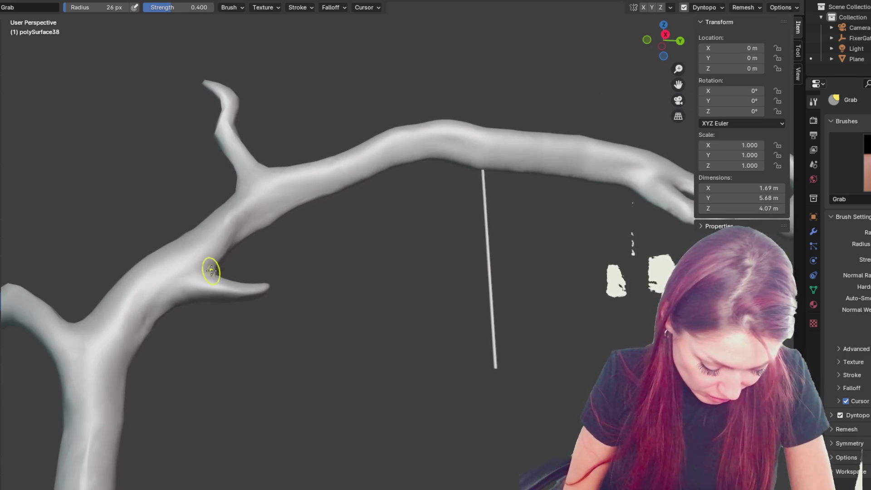
key("f")
left_click(250, 222)
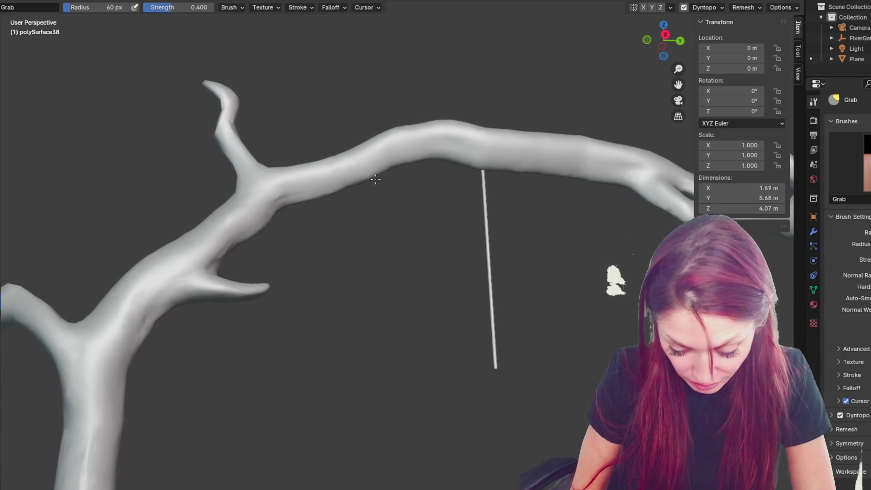
key("f")
left_click(608, 184)
key("f")
left_click(474, 171)
middle_click_drag(558, 131, 617, 141)
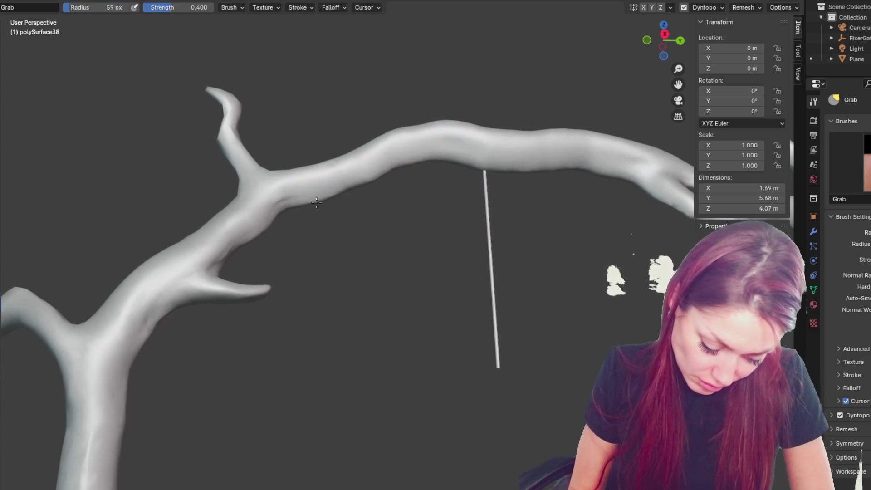
Step: Switch to the Draw brush with a 75 px radius
key("x")
key("f")
left_click(284, 200)
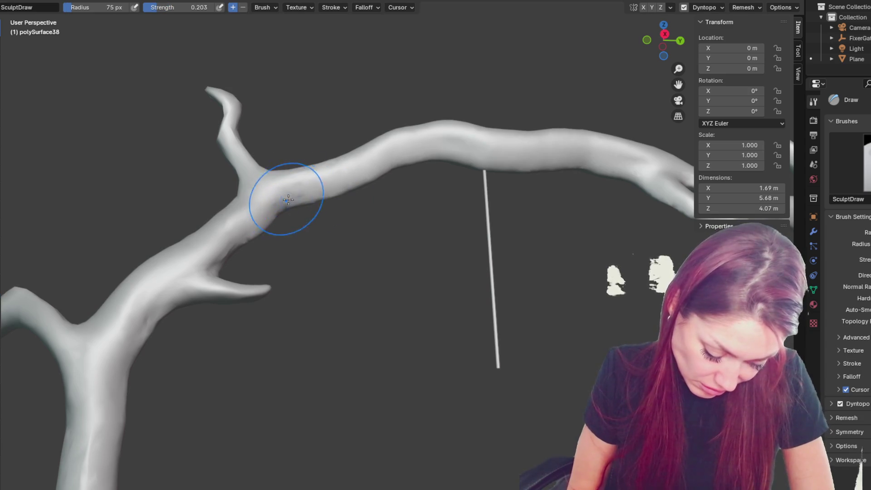
Step: Build up the branch fork with the Draw brush at 52 px, bulging and smoothing the upper branch
scroll(270, 216, "up", 3)
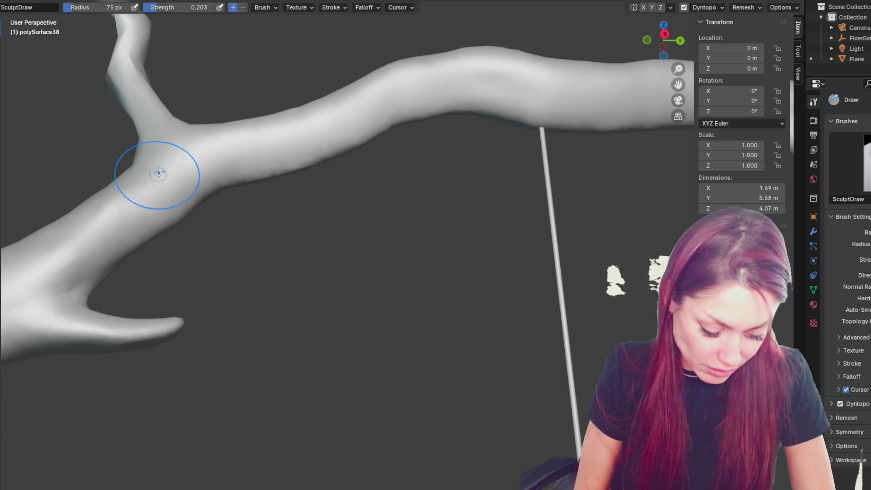
left_click_drag(136, 106, 126, 64)
mouse_move(140, 123)
middle_mouse_down()
mouse_move(550, 156)
mouse_move(375, 230)
mouse_move(376, 211)
middle_mouse_up()
key("f")
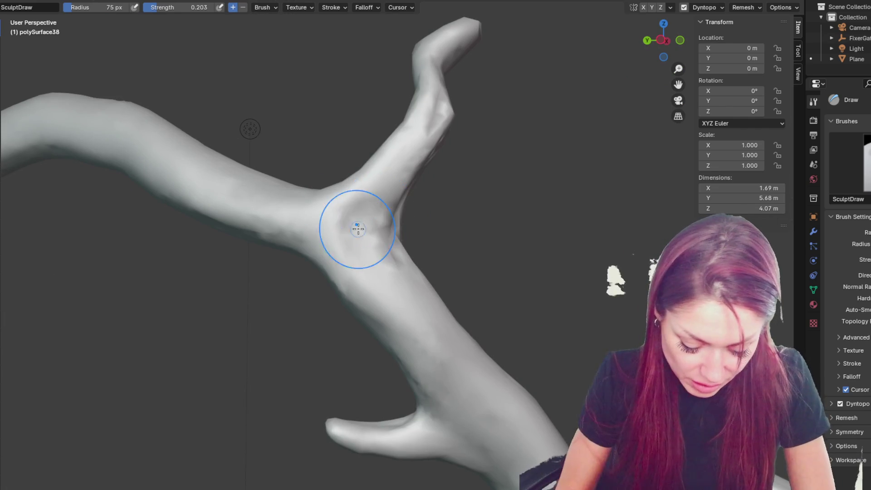
left_click(356, 221)
mouse_move(349, 224)
left_mouse_down()
mouse_move(370, 252)
mouse_move(355, 217)
left_mouse_up()
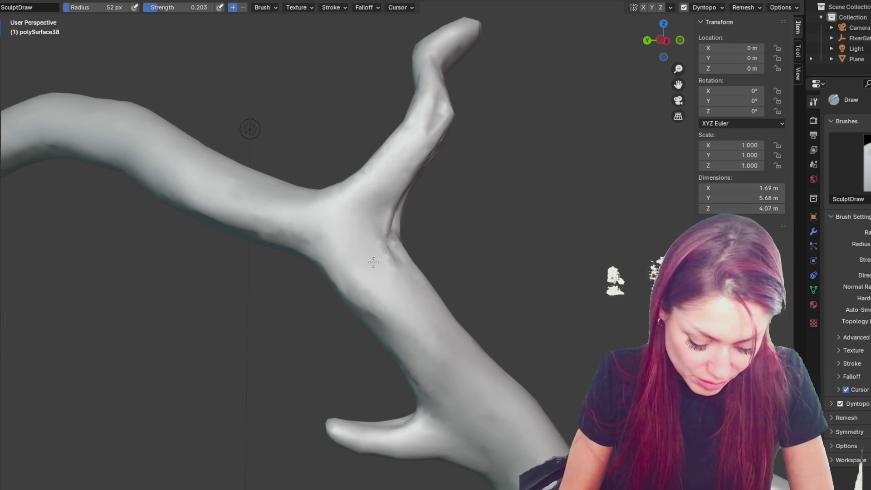
middle_click_drag(400, 227, 393, 206)
mouse_move(427, 125)
left_mouse_down()
mouse_move(405, 146)
mouse_move(385, 218)
left_mouse_up()
middle_click_drag(381, 215, 388, 169)
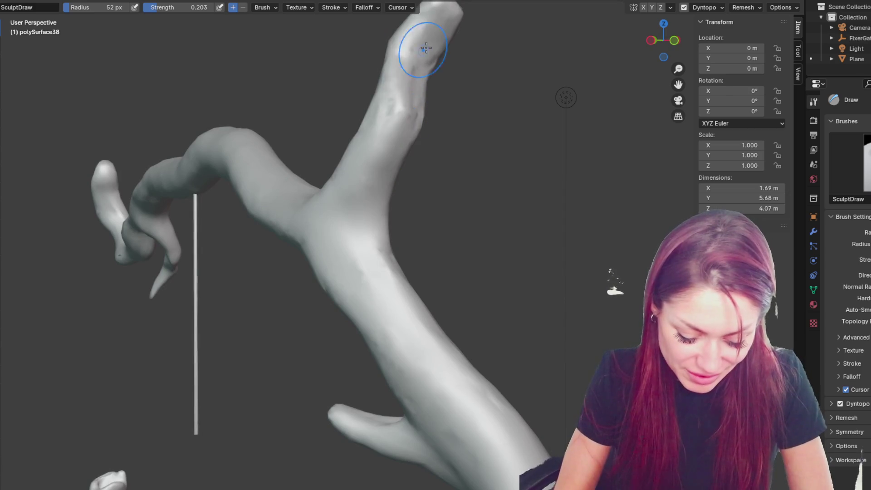
middle_click_drag(417, 53, 421, 168)
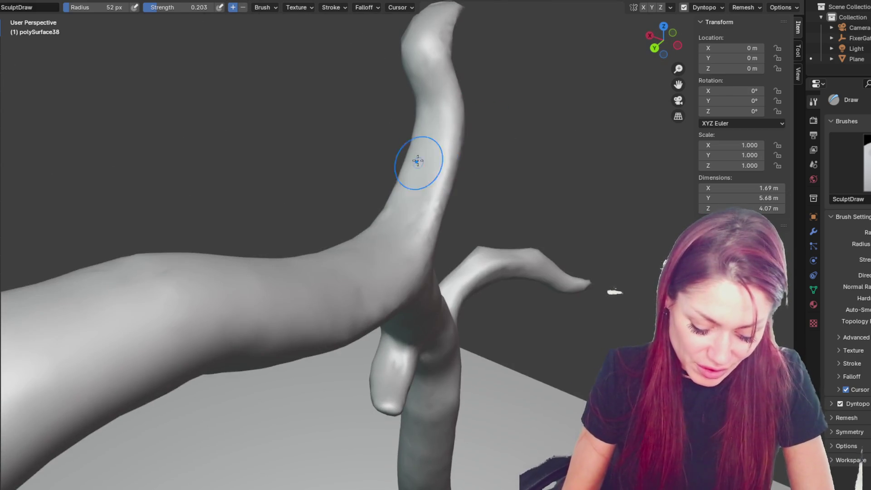
middle_click_drag(384, 234, 415, 194)
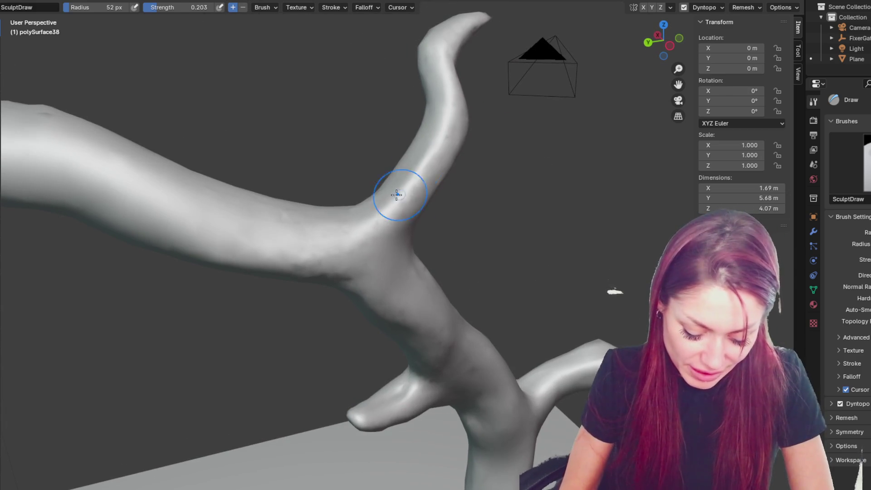
mouse_move(360, 248)
middle_mouse_down()
mouse_move(491, 253)
mouse_move(442, 296)
mouse_move(418, 221)
mouse_move(386, 228)
middle_mouse_up()
Step: With the Grab brush at 76 px, narrow, sharpen and lift the upright branch tip
key("g")
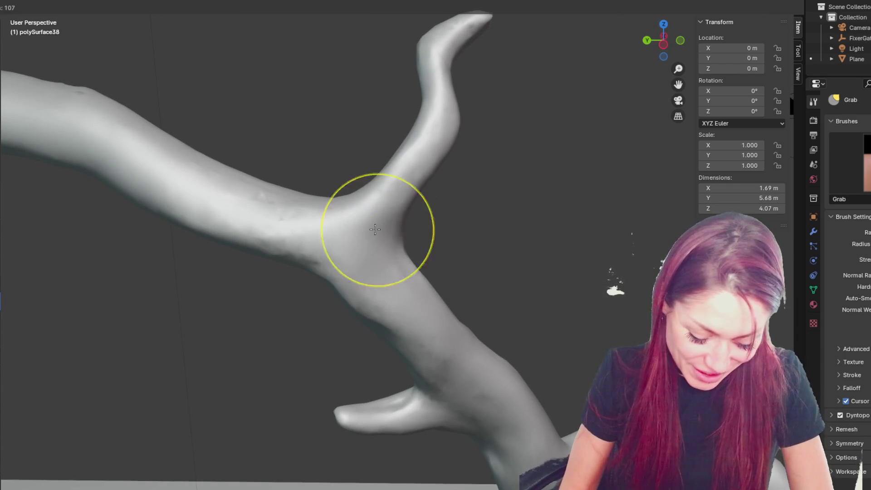
mouse_move(392, 196)
middle_mouse_down()
mouse_move(405, 178)
mouse_move(476, 196)
mouse_move(408, 233)
mouse_move(472, 236)
mouse_move(400, 270)
mouse_move(389, 286)
mouse_move(348, 273)
mouse_move(416, 263)
middle_mouse_up()
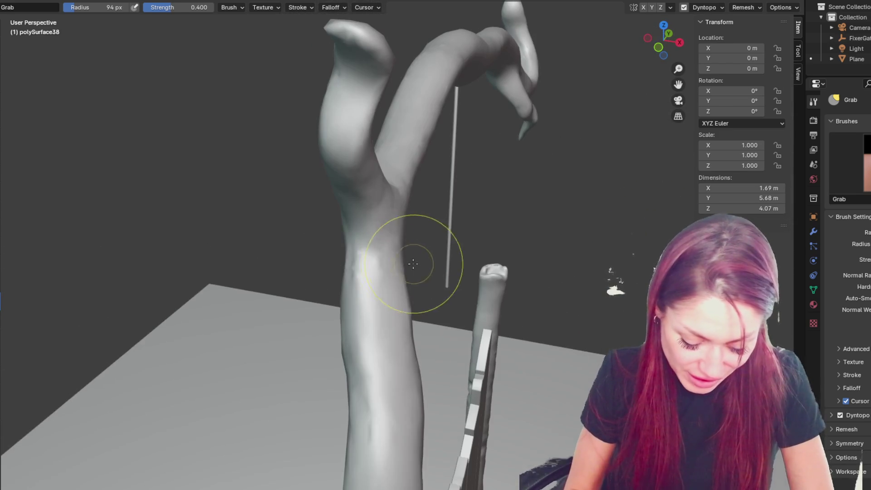
key("f")
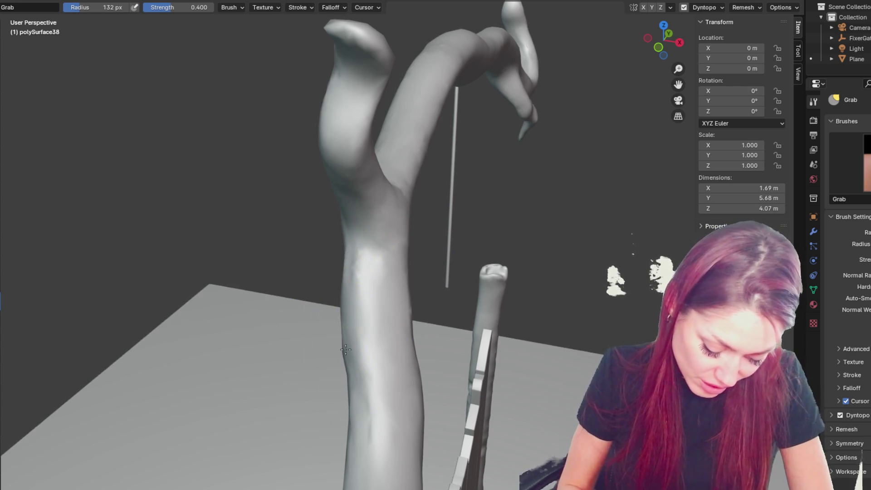
mouse_move(348, 358)
middle_mouse_down()
mouse_move(399, 282)
mouse_move(453, 230)
mouse_move(486, 267)
middle_mouse_up()
key("f")
left_click_drag(393, 136, 399, 111)
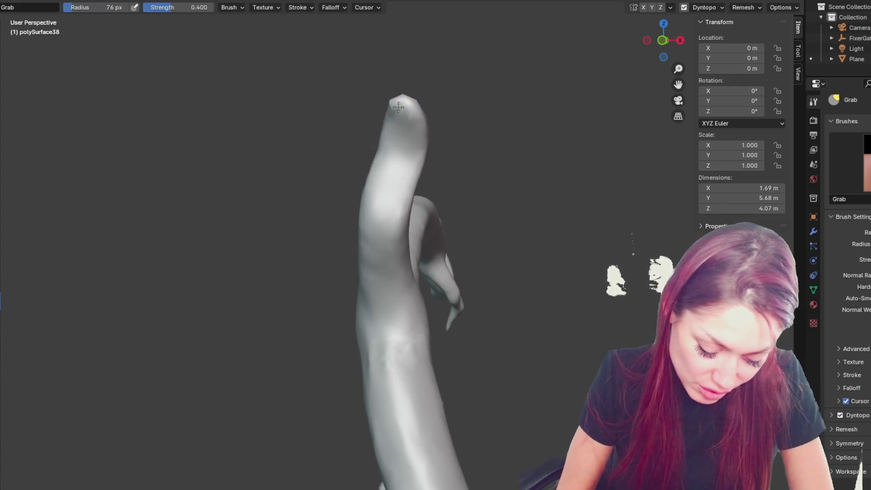
middle_click_drag(398, 107, 431, 107)
left_click_drag(401, 130, 414, 91)
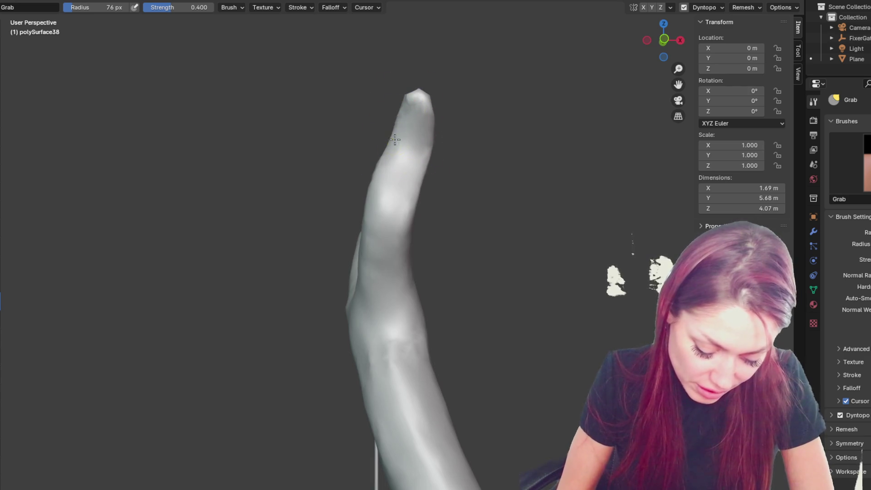
left_click_drag(417, 160, 414, 117)
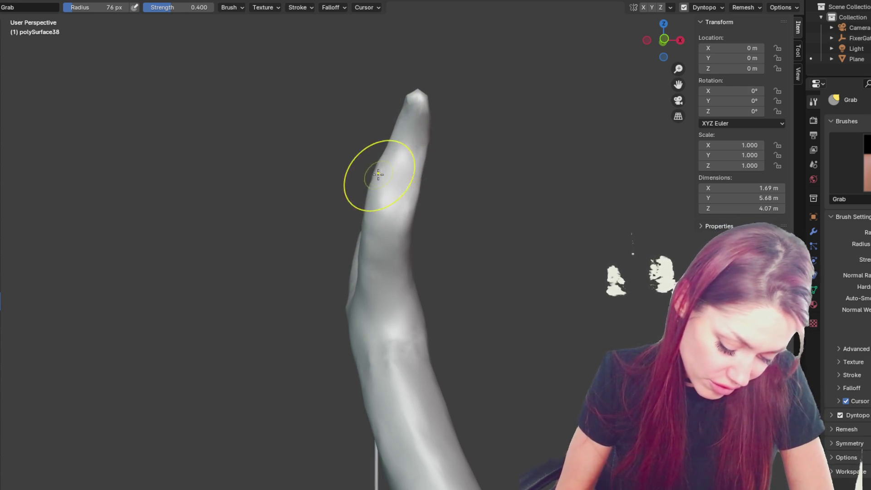
Step: Reshape the branch junction with the Grab brush, stepping the radius from 120 down to 49 px
key("f")
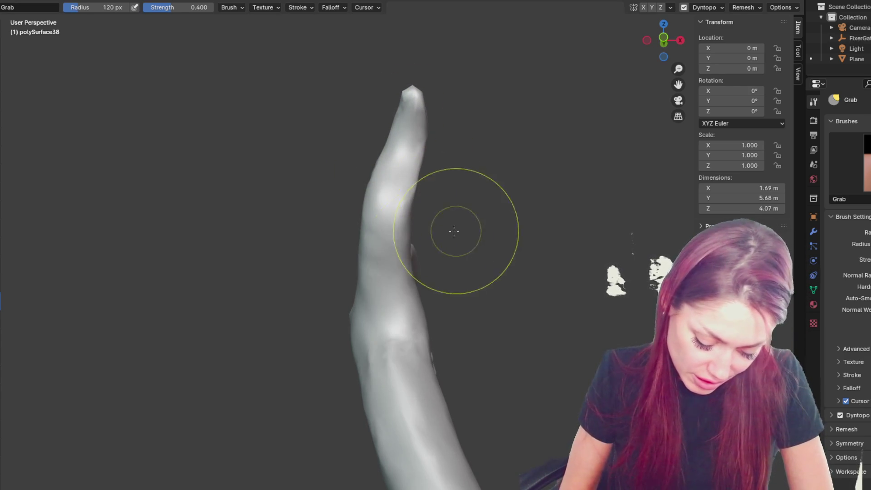
left_click(513, 229)
middle_click_drag(512, 229, 397, 269)
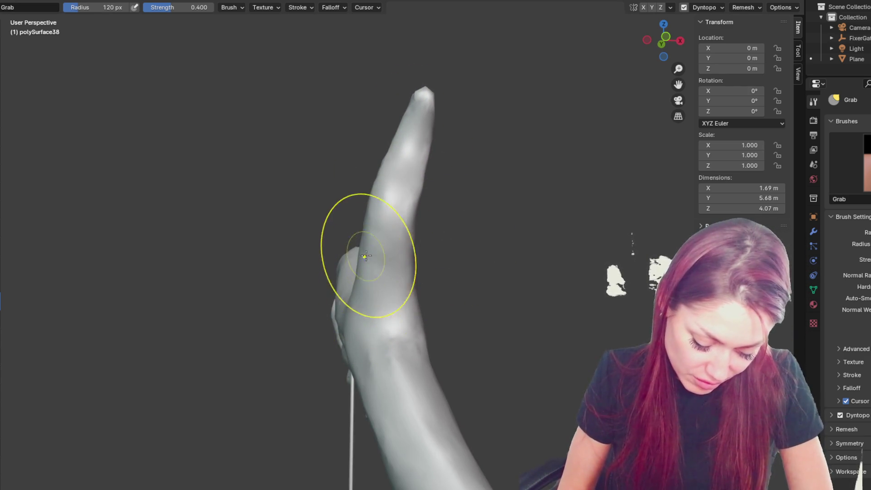
mouse_move(392, 196)
middle_mouse_down()
mouse_move(596, 238)
mouse_move(569, 220)
mouse_move(501, 207)
middle_mouse_up()
key("f")
left_click(492, 207)
mouse_move(418, 228)
middle_mouse_down()
mouse_move(450, 226)
mouse_move(508, 247)
middle_mouse_up()
key("f")
left_click(379, 243)
mouse_move(391, 251)
middle_mouse_down()
mouse_move(379, 243)
mouse_move(408, 259)
middle_mouse_up()
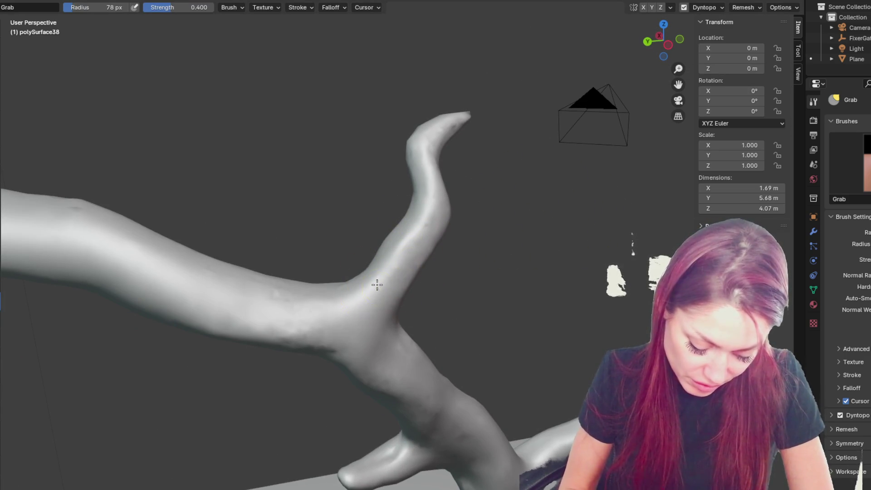
left_click_drag(383, 356, 394, 357)
key("f")
left_click(393, 361)
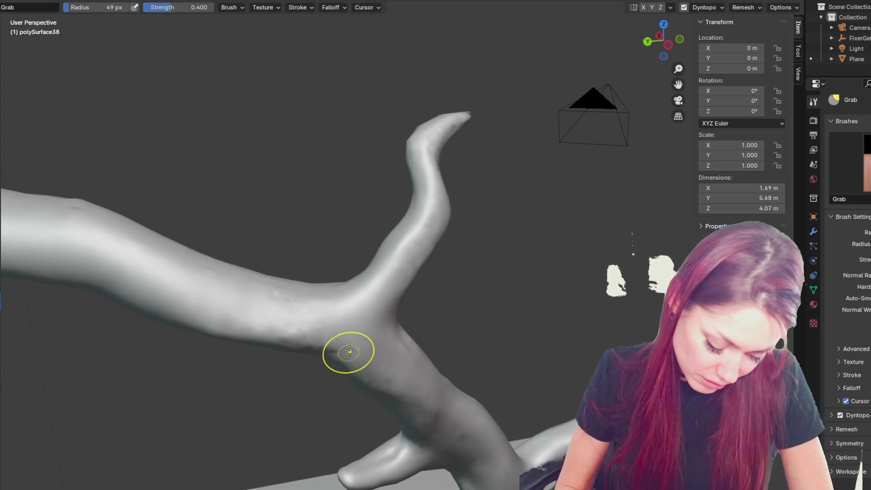
Step: Frame the whole branch, set the grab radius to 83 px and view the arch from the side
scroll(379, 223, "down", 3)
middle_click_drag(379, 224, 380, 178, "shift")
mouse_move(200, 202)
middle_mouse_down("shift")
mouse_move(394, 162)
mouse_move(487, 294)
mouse_move(423, 210)
mouse_move(410, 208)
middle_mouse_up("shift")
key("f")
left_click(319, 203)
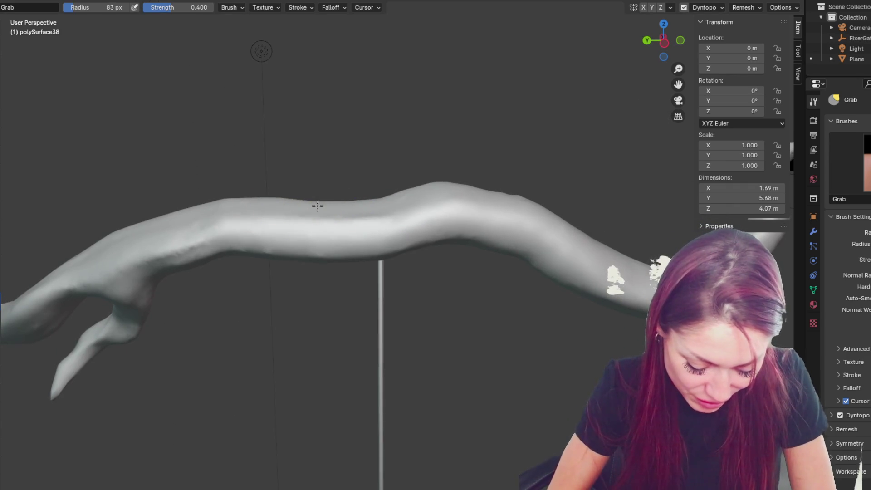
mouse_move(364, 206)
middle_mouse_down()
mouse_move(500, 315)
mouse_move(484, 235)
middle_mouse_up()
middle_click_drag(487, 271, 515, 253)
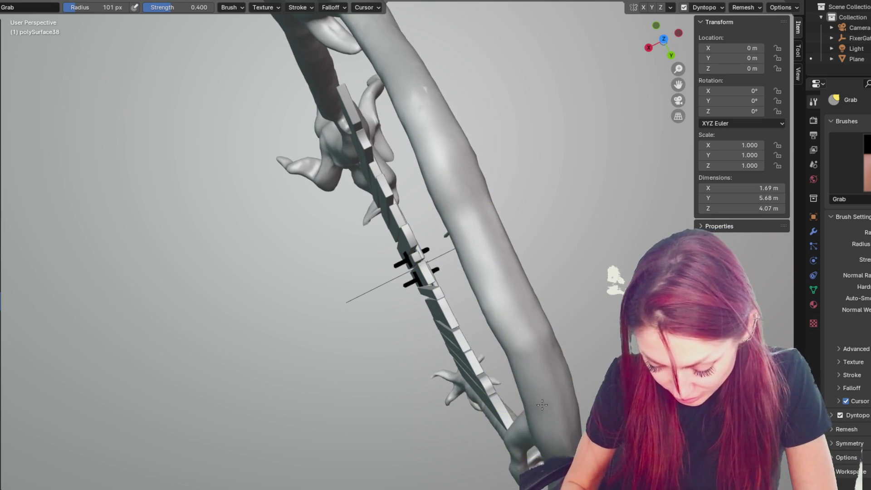
middle_click_drag(579, 432, 582, 254)
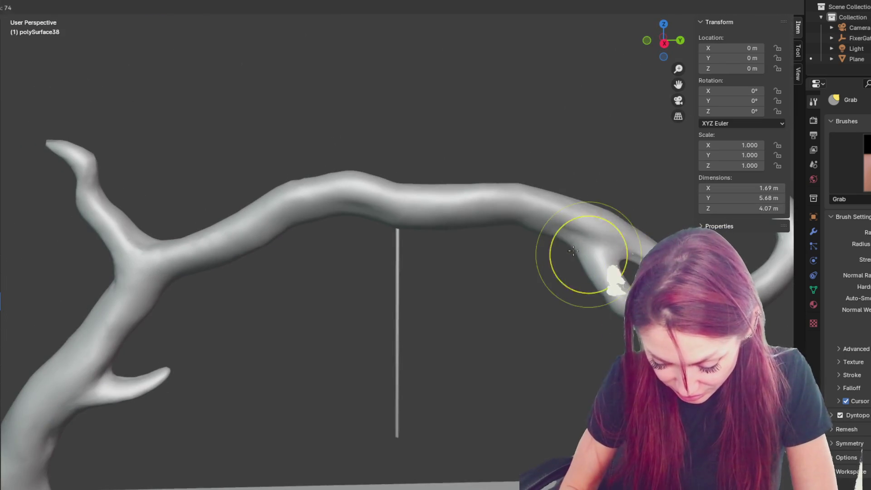
Step: Bring the forked branch end into view and set the grab radius to 84 px
key("bracketright")
key("bracketright")
key("bracketright")
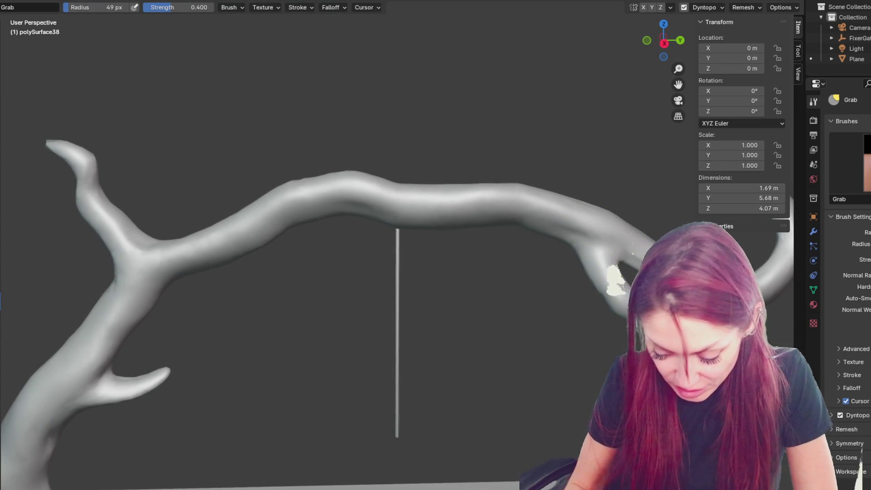
middle_click_drag(345, 245, 363, 245)
middle_click_drag(653, 291, 625, 290)
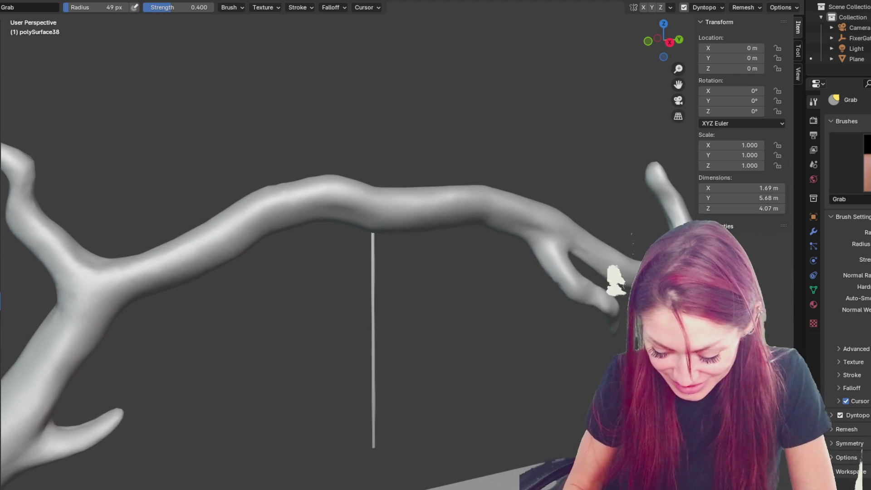
mouse_move(625, 289)
middle_mouse_down()
mouse_move(647, 289)
mouse_move(258, 227)
middle_mouse_up()
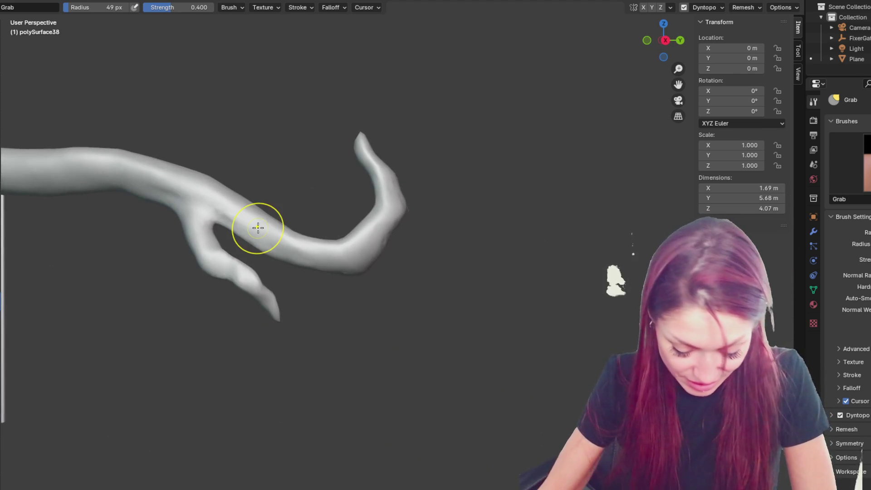
key("f")
left_click(295, 235)
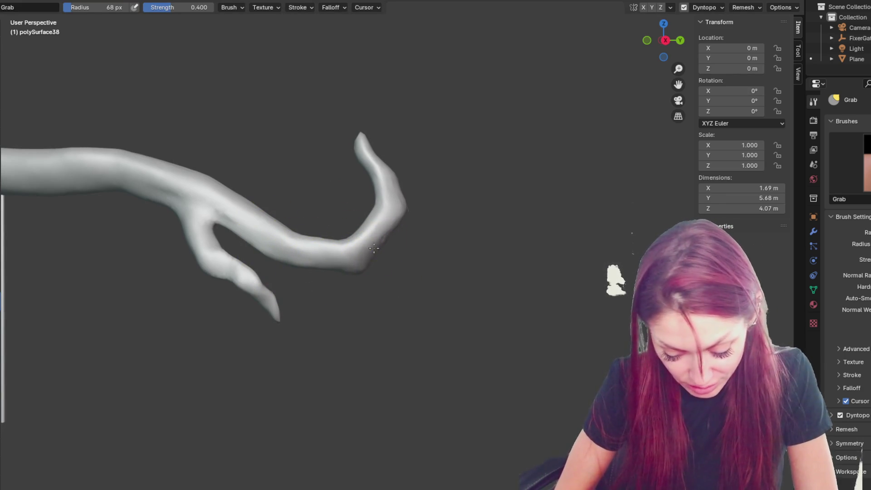
key("f")
left_click(354, 149)
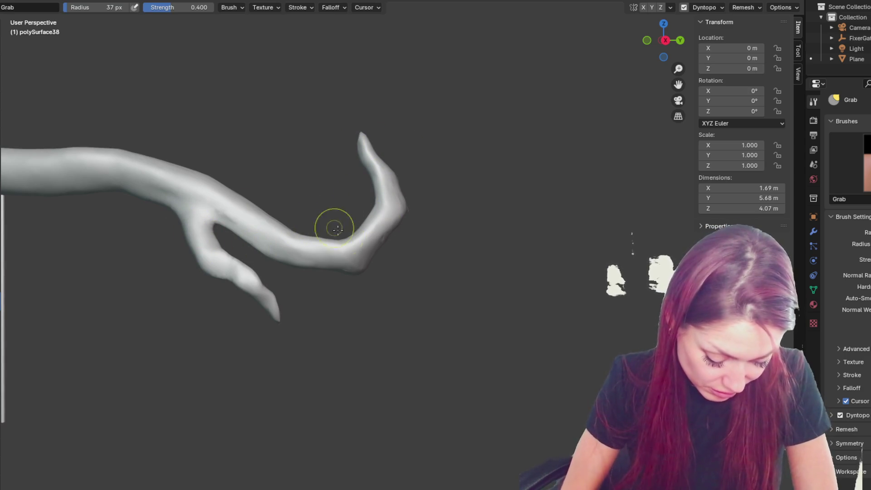
key("f")
left_click(189, 195)
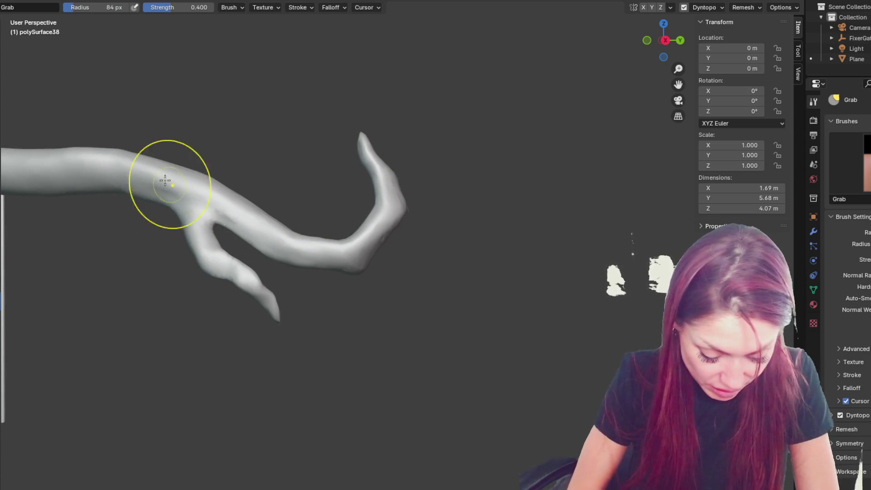
Step: Pull the branch's upper bend up and left and nudge its tip
left_click_drag(190, 195, 130, 144)
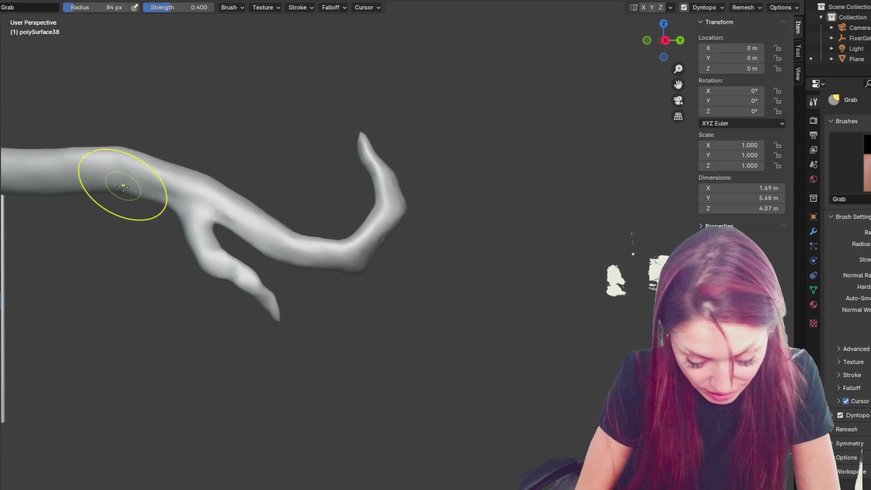
middle_click_drag(317, 301, 346, 236)
mouse_move(234, 155)
left_mouse_down()
mouse_move(245, 142)
mouse_move(278, 165)
left_mouse_up()
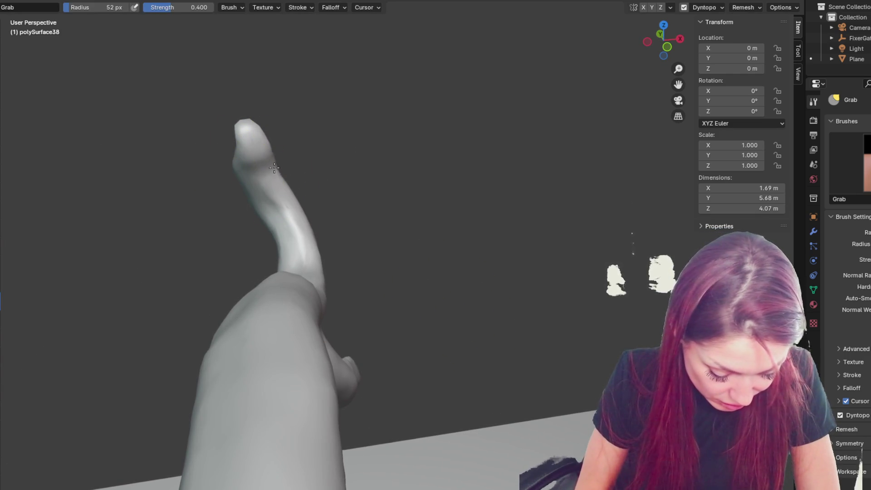
mouse_move(269, 159)
middle_mouse_down()
mouse_move(321, 142)
mouse_move(308, 149)
middle_mouse_up()
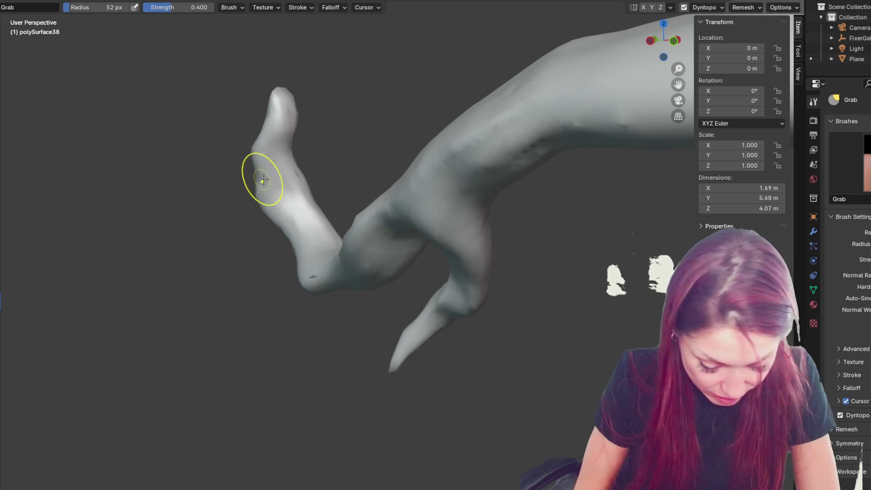
Step: Set the grab radius to 57 px and orbit around the branch tip to check its shape
key("f")
left_click(278, 184)
mouse_move(292, 191)
middle_mouse_down()
mouse_move(371, 190)
mouse_move(340, 200)
middle_mouse_up()
left_click_drag(340, 200, 342, 196)
key("f")
left_click(370, 200)
key("f")
left_click(344, 124)
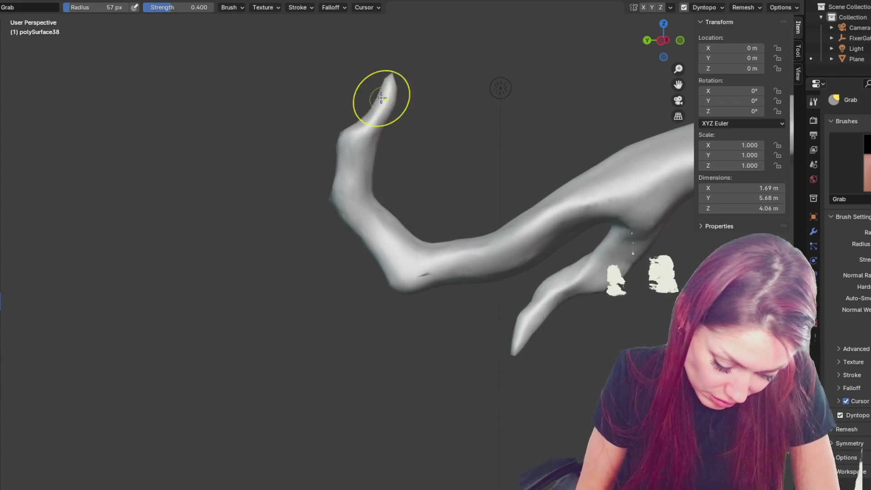
middle_click_drag(389, 78, 369, 159)
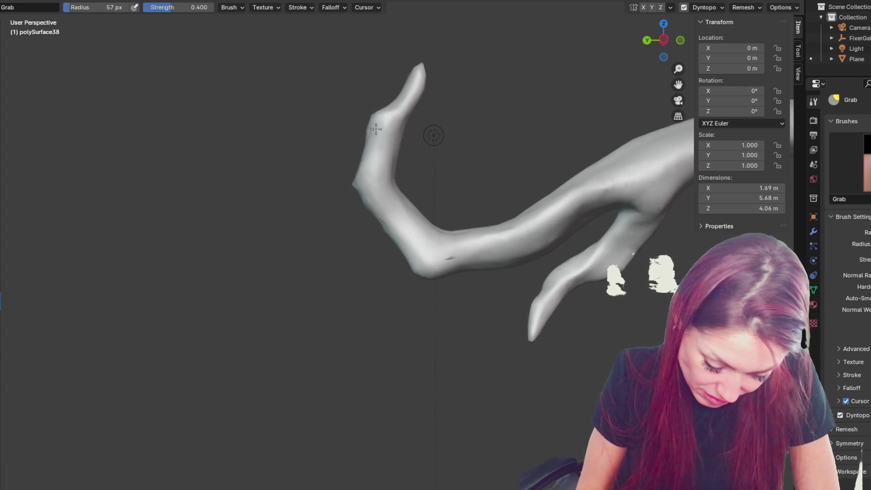
middle_click_drag(429, 101, 521, 136)
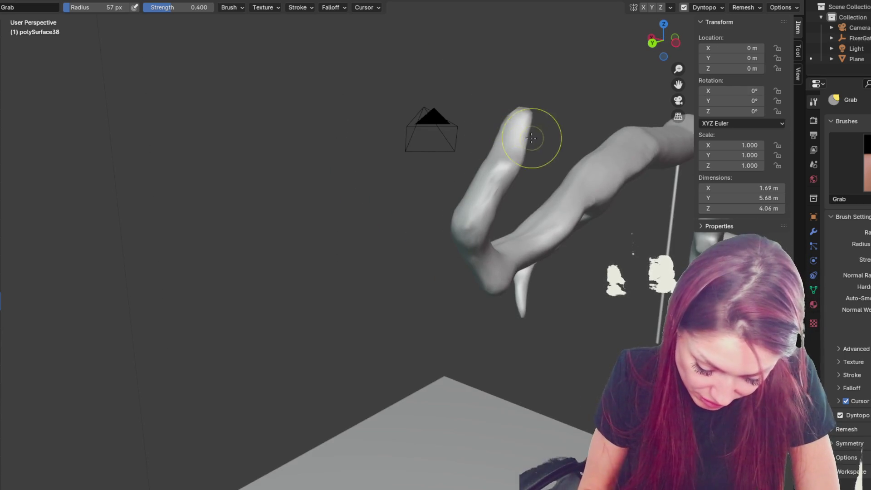
mouse_move(526, 166)
middle_mouse_down()
mouse_move(507, 153)
mouse_move(522, 181)
mouse_move(567, 189)
mouse_move(517, 171)
middle_mouse_up()
Step: Pull the limb's upper loop with a 66 px Grab brush, then its lower branch at 43 px
key("f")
left_click(385, 150)
mouse_move(385, 150)
left_mouse_down()
mouse_move(422, 113)
mouse_move(436, 119)
mouse_move(438, 134)
left_mouse_up()
key("f")
left_click(434, 140)
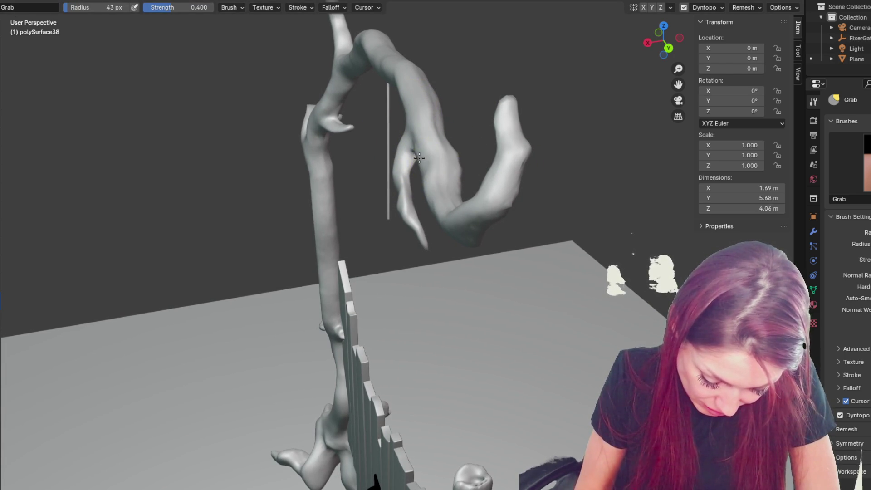
middle_click_drag(426, 159, 443, 159)
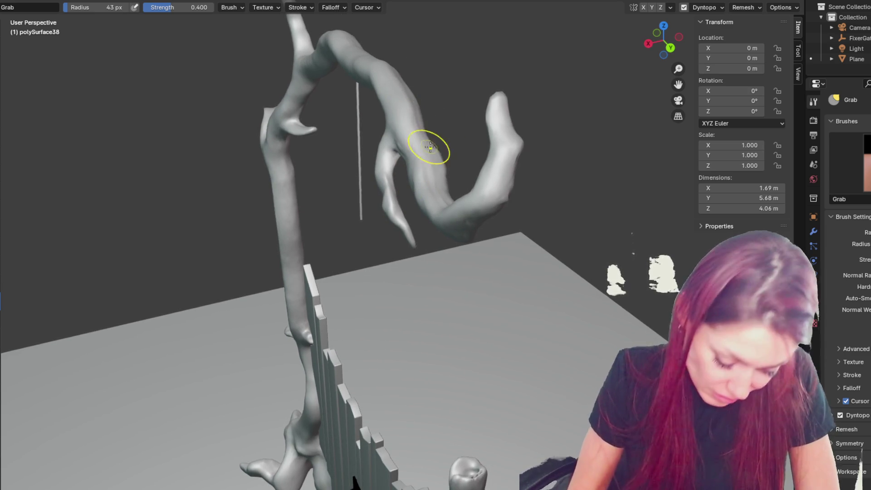
mouse_move(383, 94)
left_mouse_down()
mouse_move(389, 113)
mouse_move(378, 154)
left_mouse_up()
Step: Drag the branch stub near the rod downward with a 38 px brush
key("f")
left_click(383, 193)
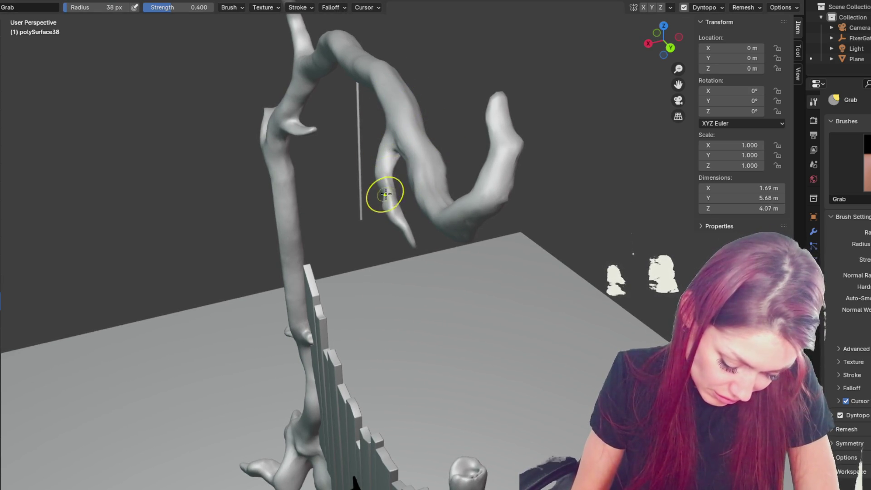
mouse_move(402, 194)
middle_mouse_down()
mouse_move(416, 196)
mouse_move(445, 161)
middle_mouse_up()
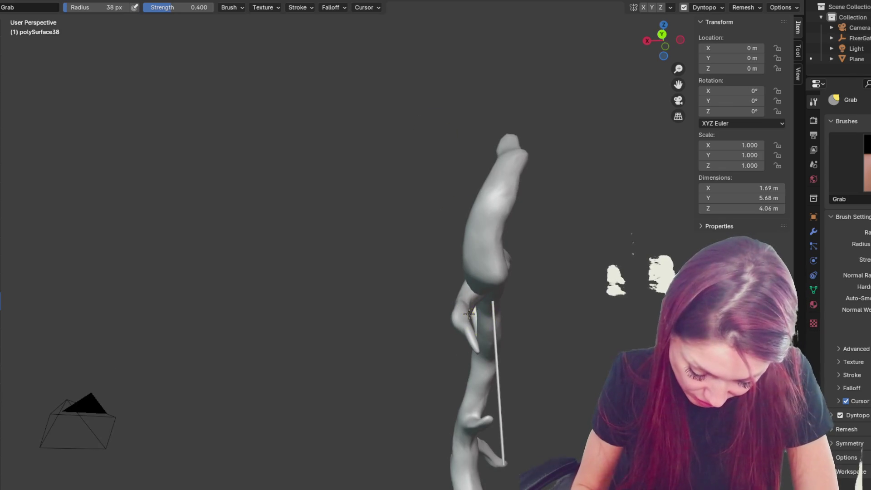
left_click_drag(478, 326, 468, 348)
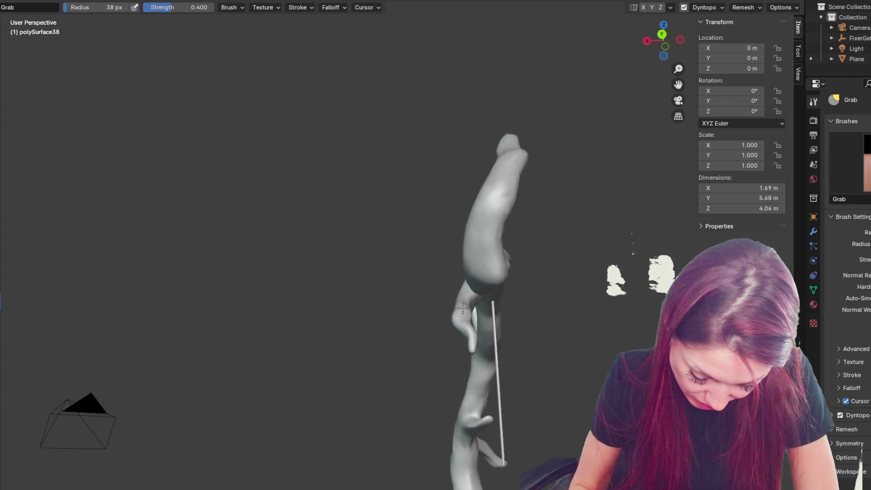
mouse_move(456, 309)
middle_mouse_down()
mouse_move(488, 311)
mouse_move(446, 305)
middle_mouse_up()
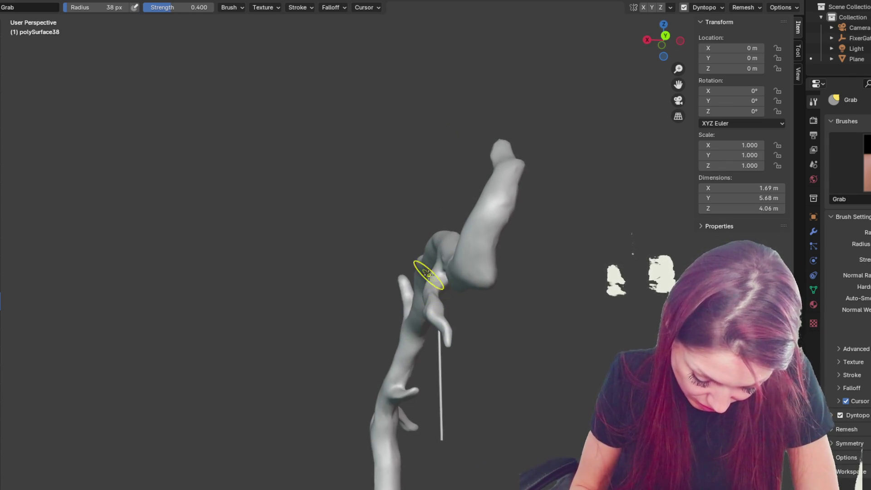
middle_click_drag(424, 277, 379, 278)
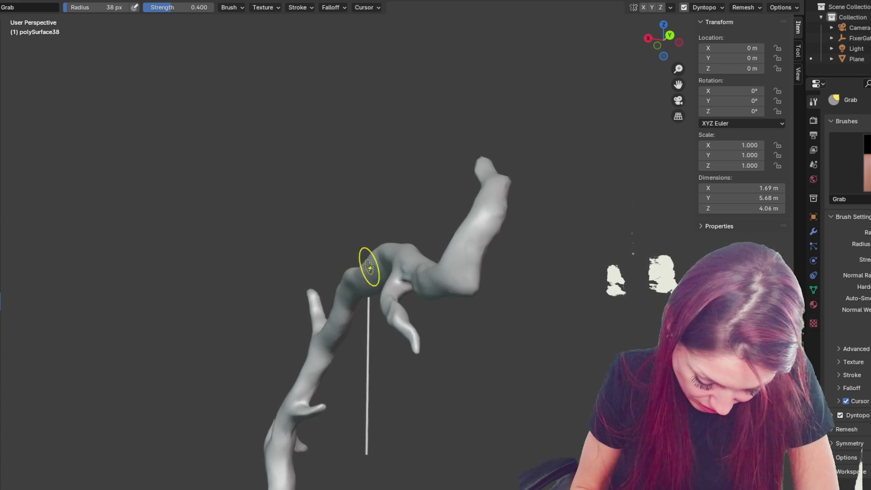
Step: Resize the Grab brush to 44 px, then 93 px, settling at 64 px
key("f")
left_click_drag(301, 359, 302, 376)
middle_click_drag(291, 392, 377, 394)
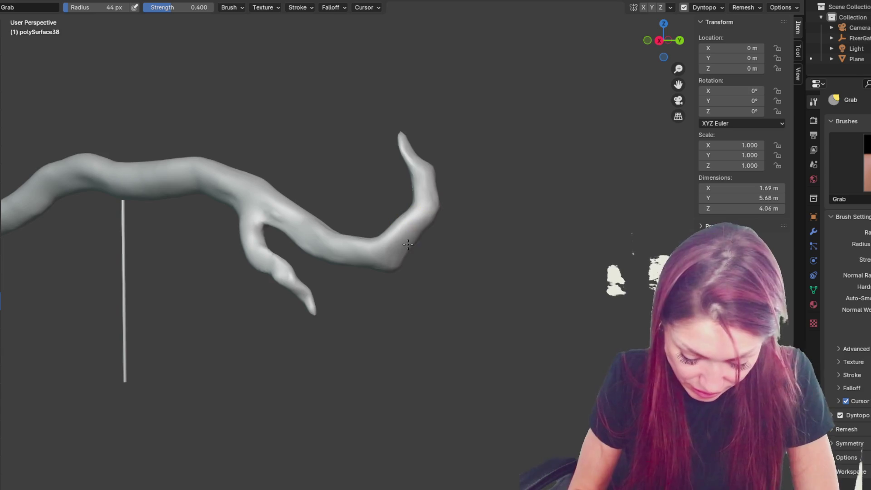
scroll(431, 230, "down", 4)
scroll(513, 180, "up", 2)
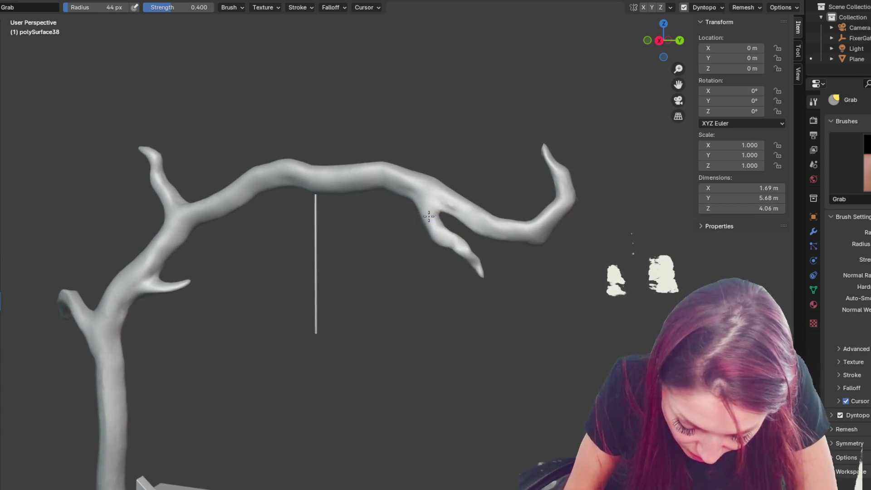
key("f")
left_click(443, 200)
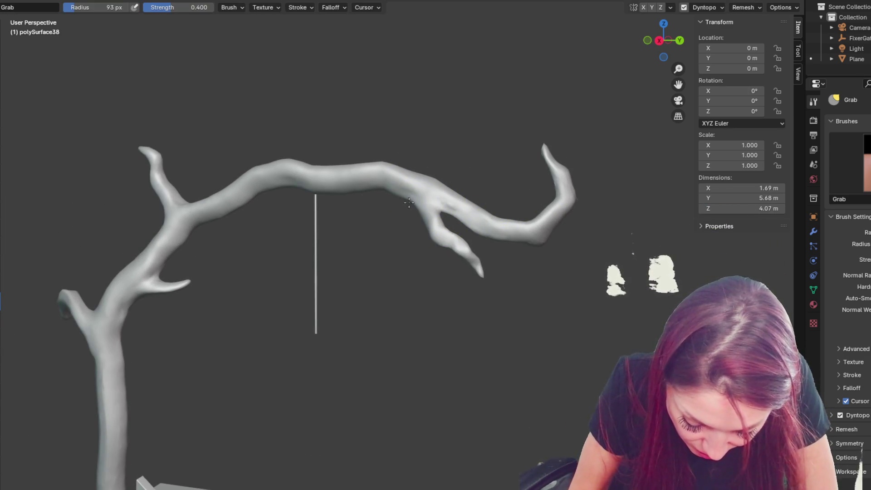
key("f")
left_click(378, 191)
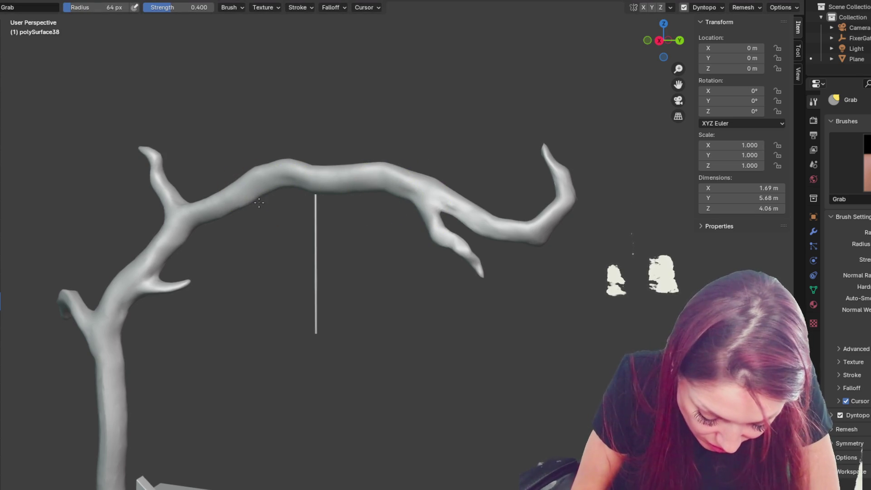
Step: Frame the whole tree and fence, then nudge the trunk shape slightly
mouse_move(210, 222)
middle_mouse_down()
mouse_move(217, 236)
mouse_move(229, 225)
mouse_move(210, 220)
middle_mouse_up()
scroll(212, 232, "down", 3)
scroll(300, 198, "up", 3)
scroll(398, 186, "down", 3)
scroll(549, 367, "down", 2)
mouse_move(553, 377)
middle_mouse_down("shift")
mouse_move(575, 230)
mouse_move(560, 223)
middle_mouse_up("shift")
key("f")
left_click_drag(281, 201, 274, 213)
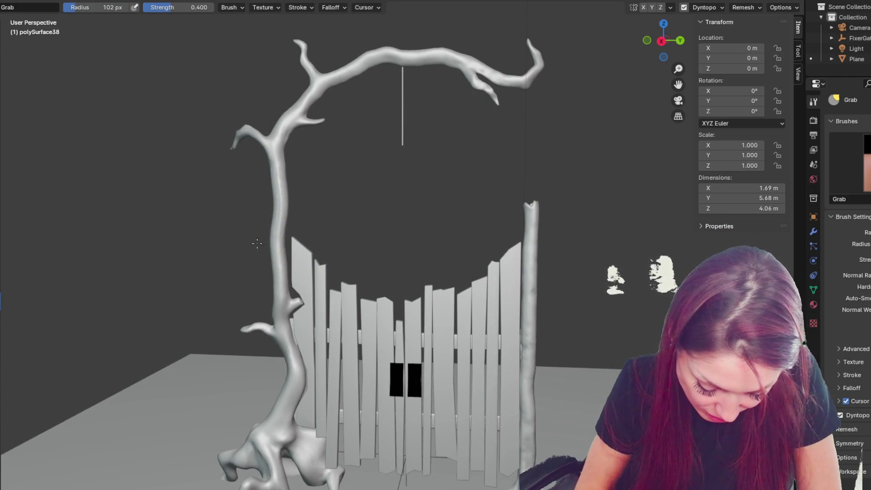
Step: With the Blob brush at 72 px, bulge out the trunk beside the fence
key("f")
left_click(232, 233)
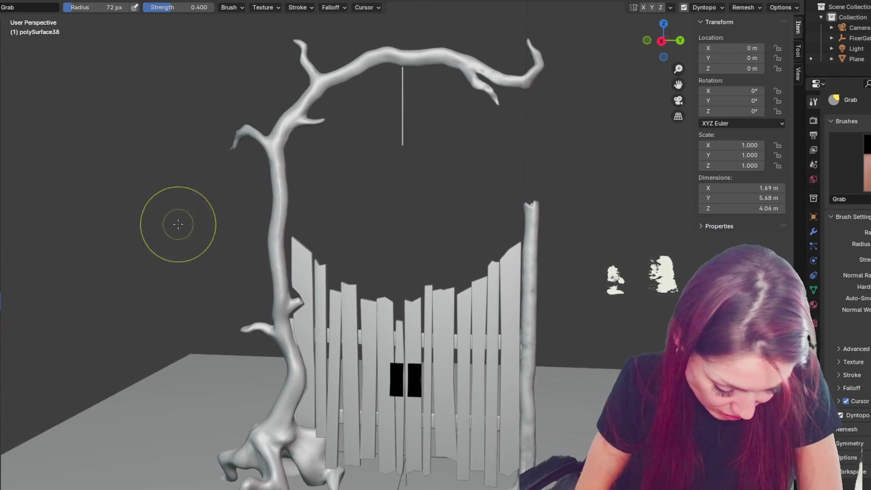
key("b")
left_click_drag(293, 242, 286, 233)
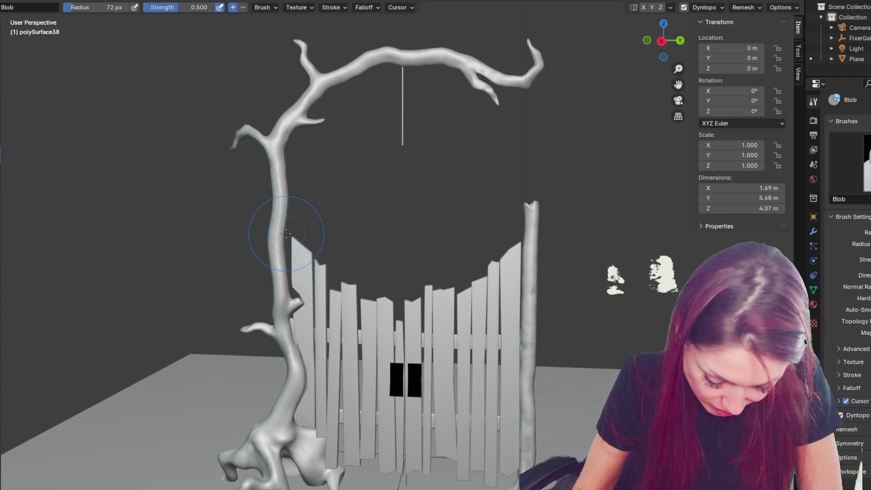
Step: Add small lumps and build up the bulges along the trunk
scroll(286, 233, "up", 3)
mouse_move(286, 233)
middle_mouse_down()
mouse_move(346, 210)
mouse_move(77, 253)
middle_mouse_up()
mouse_move(77, 253)
left_mouse_down()
mouse_move(74, 223)
mouse_move(88, 263)
mouse_move(72, 266)
left_mouse_up()
mouse_move(72, 266)
middle_mouse_down()
mouse_move(90, 213)
mouse_move(242, 190)
middle_mouse_up()
mouse_move(243, 190)
left_mouse_down()
mouse_move(234, 193)
mouse_move(244, 189)
left_mouse_up()
mouse_move(260, 228)
middle_mouse_down()
mouse_move(145, 239)
mouse_move(282, 237)
mouse_move(468, 252)
middle_mouse_up()
left_click_drag(468, 252, 513, 242)
Step: Refine the trunk bulge from other angles, then return to the Grab brush
mouse_move(512, 242)
middle_mouse_down()
mouse_move(617, 263)
mouse_move(466, 146)
middle_mouse_up()
left_click_drag(466, 146, 502, 128)
mouse_move(501, 128)
middle_mouse_down()
mouse_move(256, 151)
mouse_move(170, 214)
middle_mouse_up()
middle_click_drag(120, 360, 80, 401)
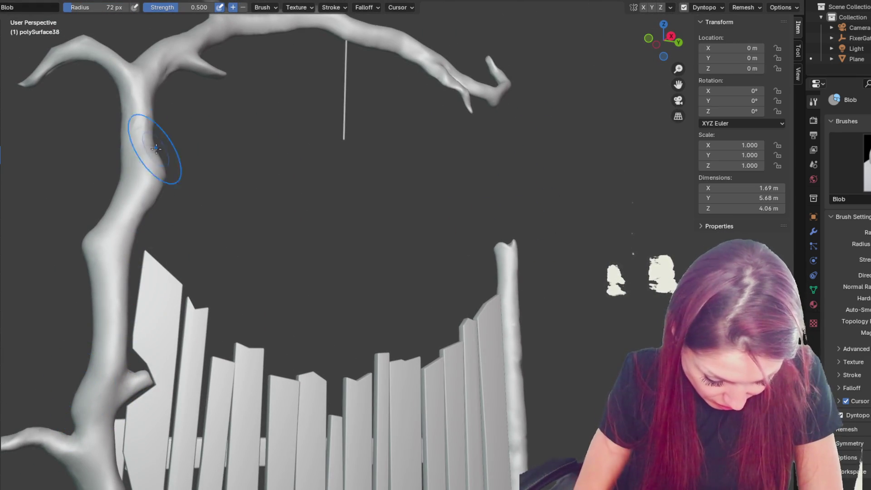
middle_click_drag(280, 124, 263, 132)
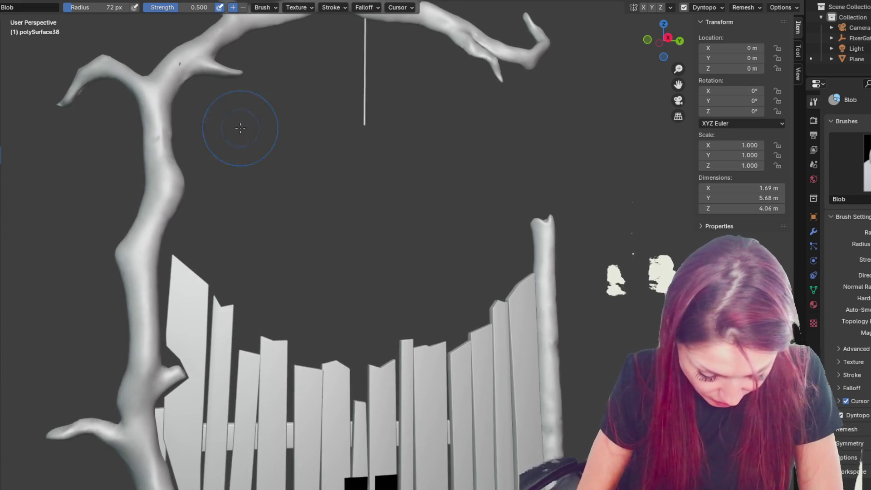
middle_click_drag(155, 93, 119, 52)
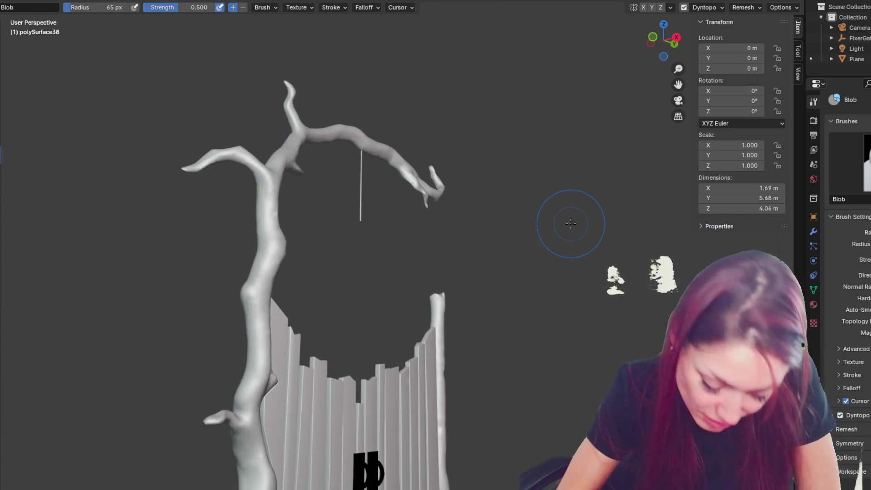
key("g")
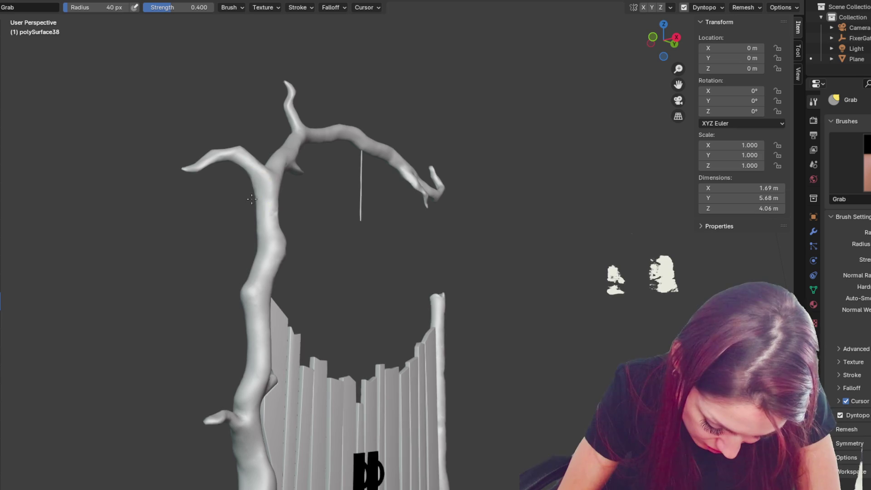
Step: Enlarge the Grab brush to 169 px and pull the lower trunk slightly left
mouse_move(256, 184)
middle_mouse_down()
mouse_move(354, 265)
mouse_move(292, 238)
middle_mouse_up()
key("f")
left_click(270, 316)
middle_click_drag(282, 305, 292, 282)
key("f")
left_click(300, 206)
key("f")
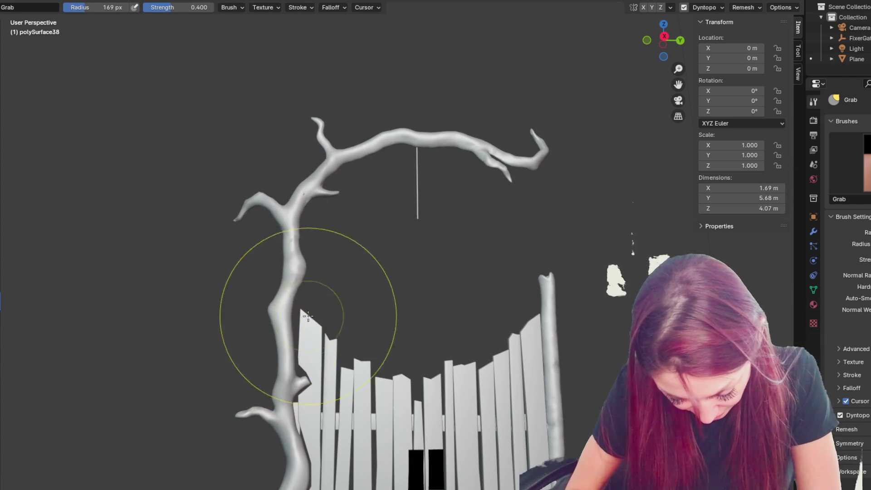
left_click(358, 313)
left_click_drag(290, 290, 282, 288)
Step: Orbit around the tree while reducing the brush to 122 px
middle_click_drag(282, 288, 358, 172)
key("f")
left_click(358, 173)
mouse_move(427, 216)
middle_mouse_down()
mouse_move(535, 308)
mouse_move(344, 227)
middle_mouse_up()
key("f")
left_click(317, 209)
left_click_drag(320, 213, 323, 220)
Step: Shrink the brush through 112 and 82 px down to 59 px
key("f")
left_click(374, 155)
mouse_move(374, 156)
middle_mouse_down()
mouse_move(388, 182)
mouse_move(362, 196)
mouse_move(337, 187)
middle_mouse_up()
key("f")
left_click(363, 194)
key("f")
left_click(340, 185)
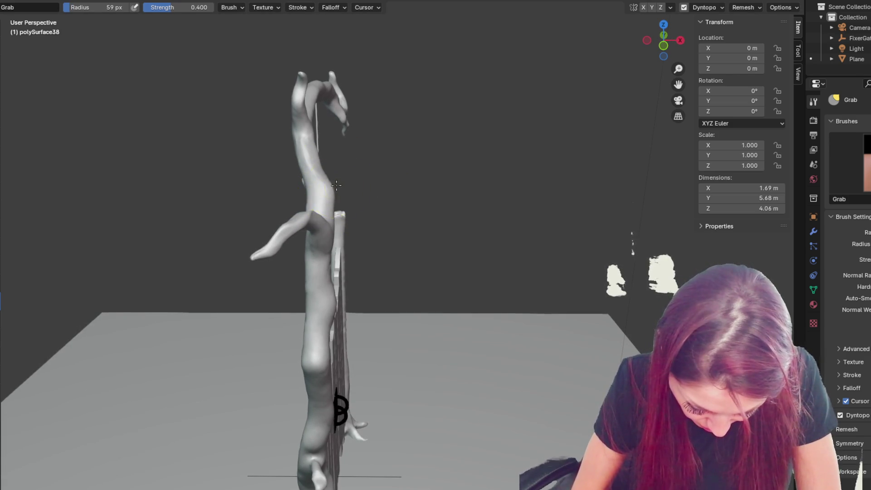
Step: Pull the arching branch slightly downward with a 42 px brush
middle_click_drag(313, 247, 348, 222)
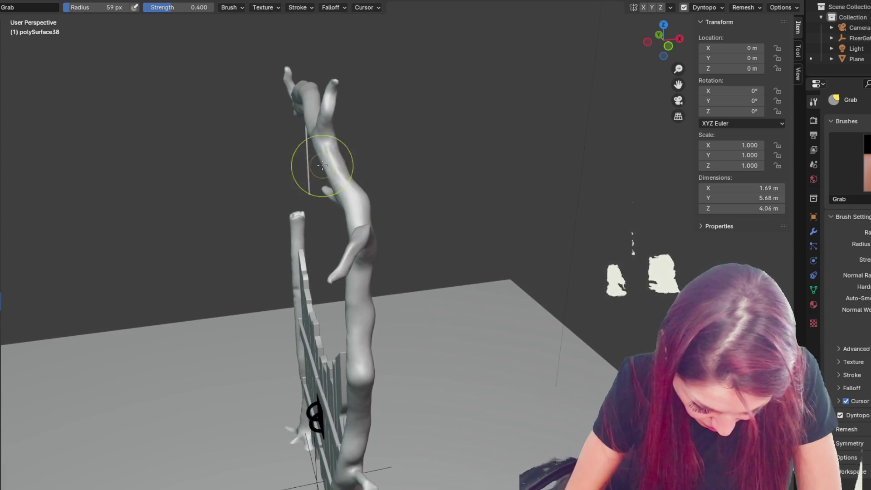
mouse_move(327, 113)
middle_mouse_down()
mouse_move(317, 132)
mouse_move(319, 119)
mouse_move(346, 101)
mouse_move(438, 99)
middle_mouse_up()
key("f")
left_click(332, 114)
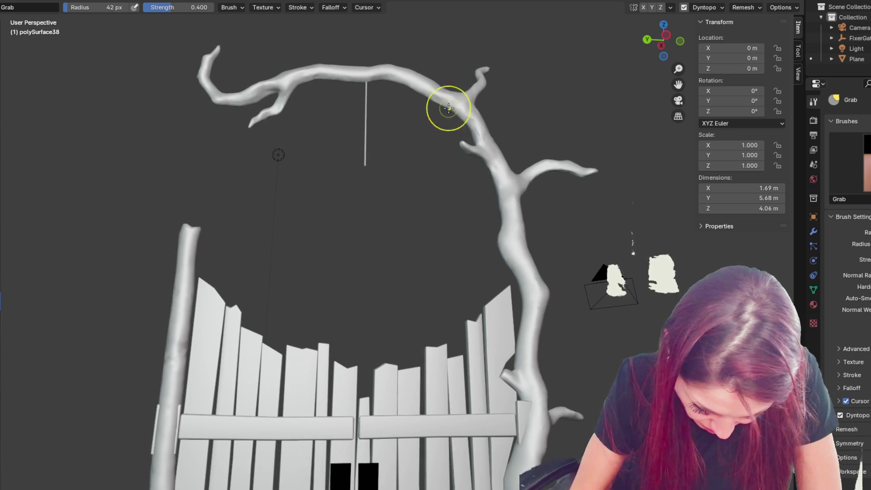
left_click_drag(427, 104, 426, 109)
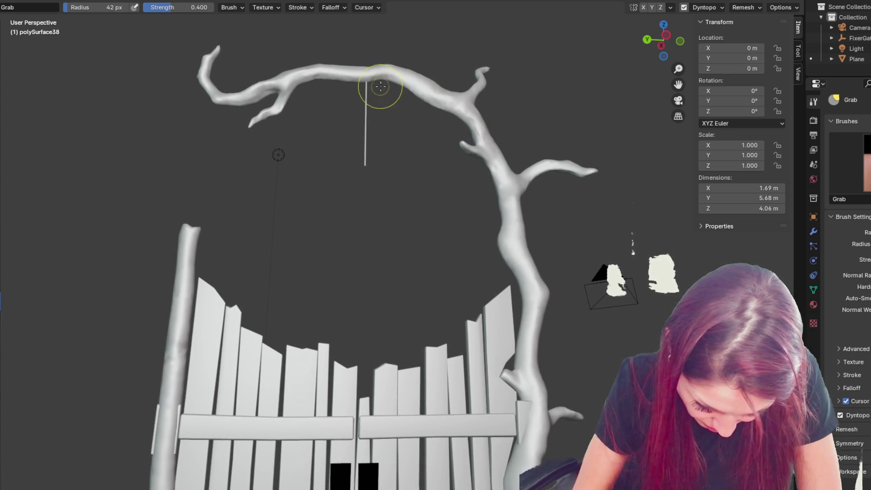
Step: Reshape the top branch along its length up to the hanging rod
left_click_drag(385, 82, 399, 68)
mouse_move(317, 71)
left_mouse_down()
mouse_move(317, 62)
mouse_move(301, 66)
left_mouse_up()
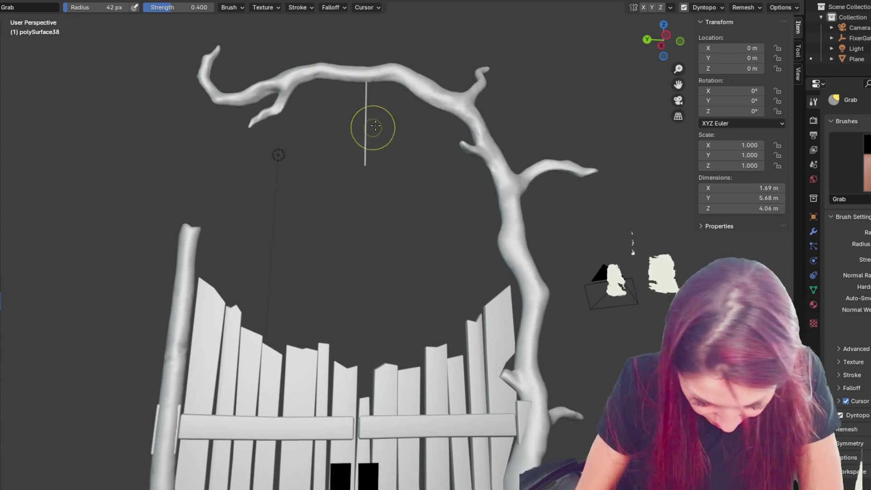
left_click_drag(346, 91, 345, 92)
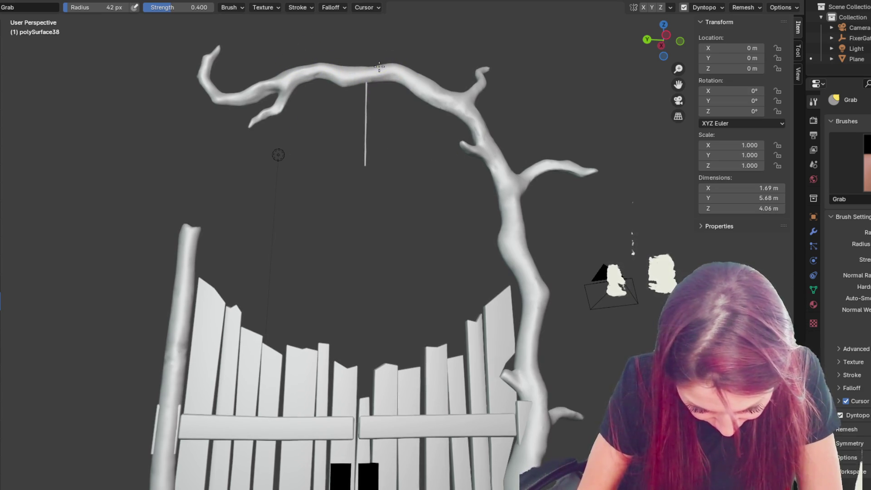
middle_click_drag(415, 58, 398, 60)
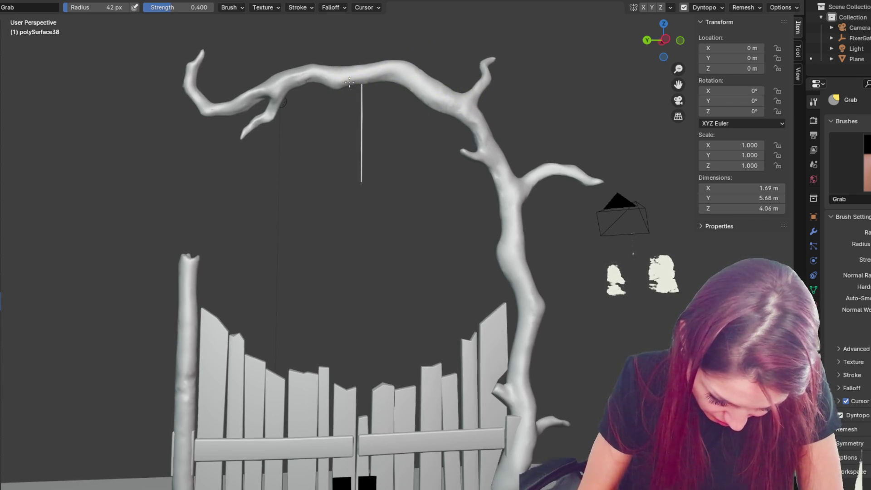
Step: Try brush radii of 78, 178 and 86 px, then reshape the arch's top branch at 56 px
key("f")
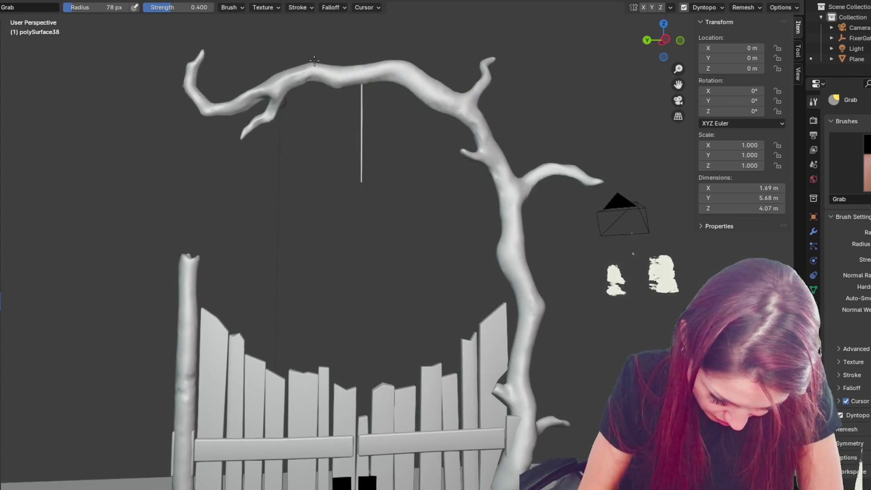
left_click(306, 75)
key("f")
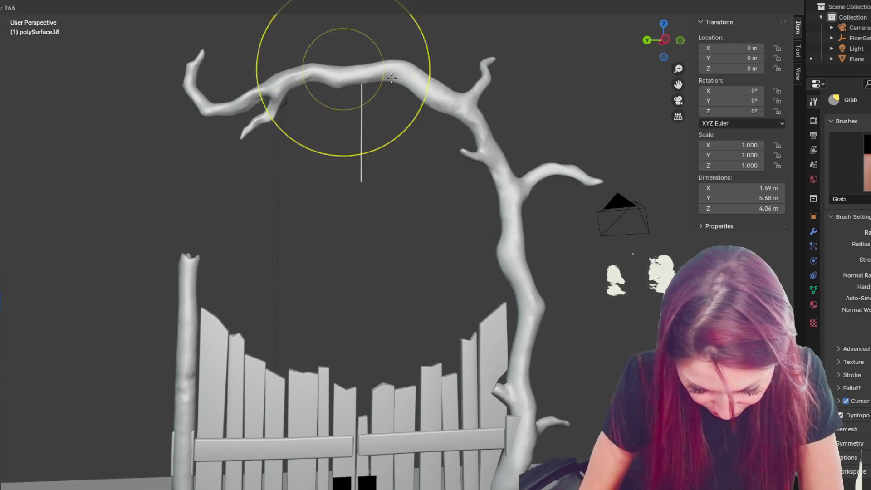
left_click(356, 69)
key("f")
left_click(395, 68)
middle_click_drag(529, 140, 495, 138)
key("f")
left_click(485, 129)
mouse_move(490, 130)
left_mouse_down()
mouse_move(474, 106)
mouse_move(478, 97)
mouse_move(499, 133)
left_mouse_up()
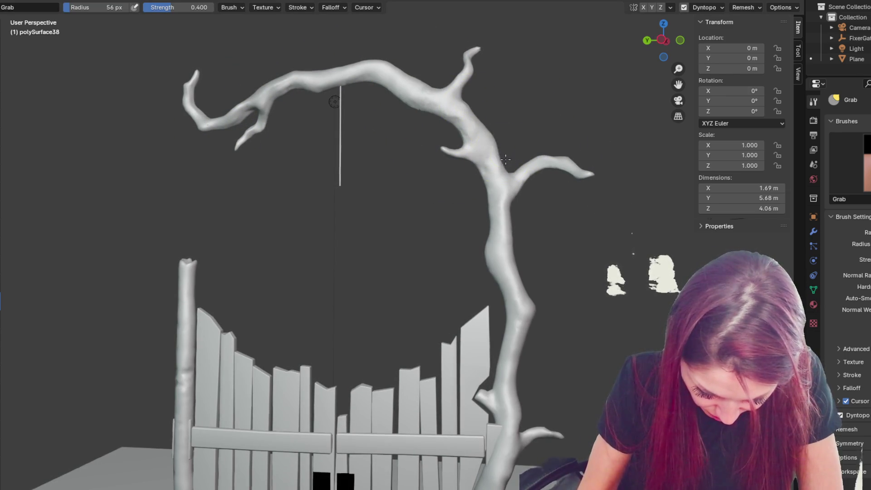
Step: Shrink the brush and check the tree's shape from several angles
mouse_move(475, 120)
middle_mouse_down()
mouse_move(414, 155)
mouse_move(340, 154)
mouse_move(316, 174)
mouse_move(328, 194)
mouse_move(340, 194)
mouse_move(346, 179)
mouse_move(484, 168)
mouse_move(472, 185)
middle_mouse_up()
key("f")
left_click(358, 153)
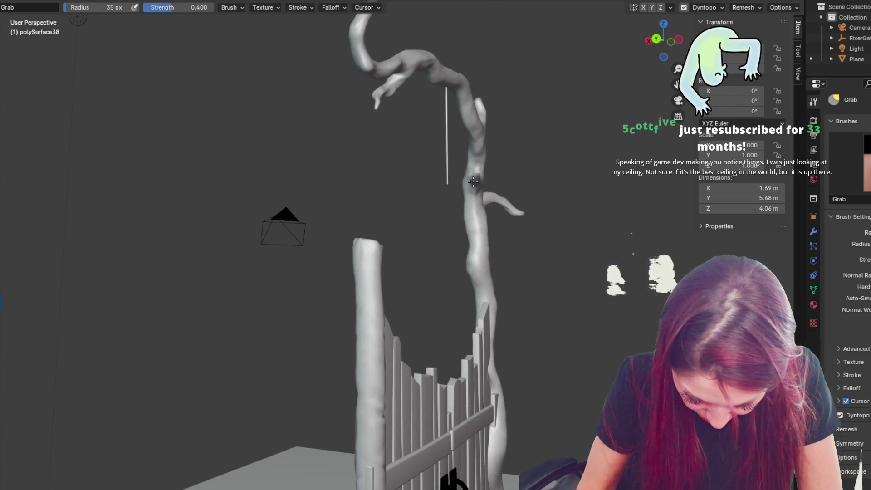
mouse_move(478, 140)
middle_mouse_down()
mouse_move(521, 101)
mouse_move(540, 106)
mouse_move(455, 145)
mouse_move(453, 163)
mouse_move(526, 164)
middle_mouse_up()
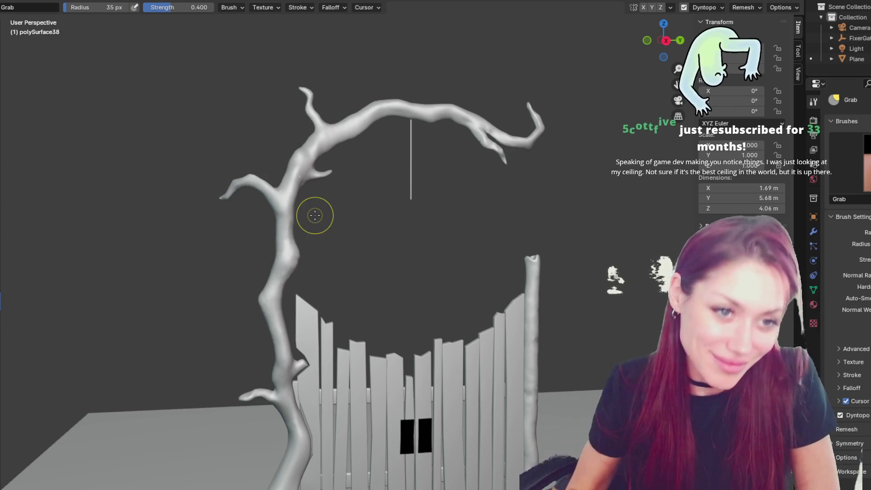
middle_click_drag(388, 283, 426, 278)
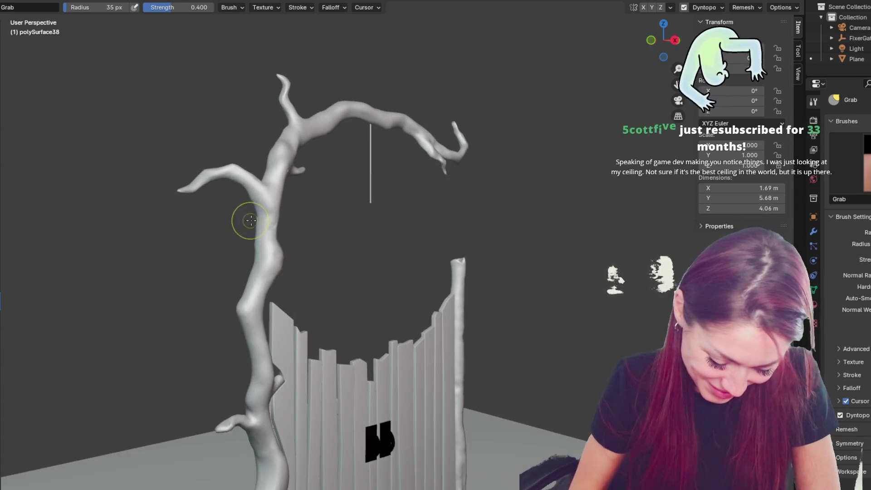
middle_click_drag(273, 208, 300, 223)
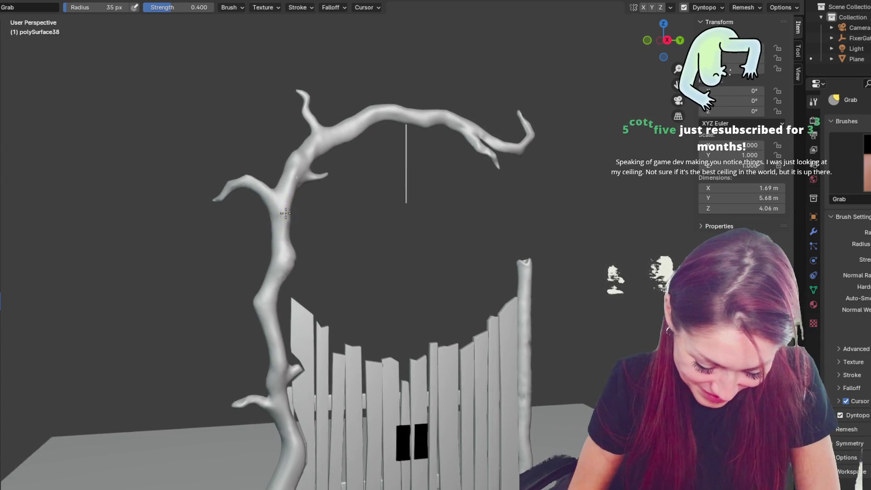
mouse_move(457, 227)
middle_mouse_down()
mouse_move(436, 241)
mouse_move(450, 227)
mouse_move(360, 249)
mouse_move(500, 241)
mouse_move(451, 224)
middle_mouse_up()
Step: With a larger brush, nudge the trunk slightly to the right, then shrink it again
key("f")
left_click(382, 301)
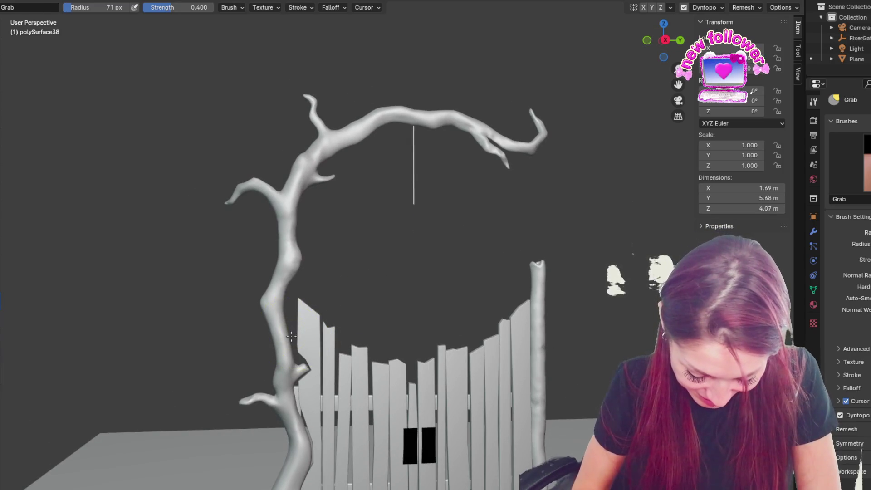
left_click_drag(287, 340, 293, 339)
key("f")
left_click(276, 353)
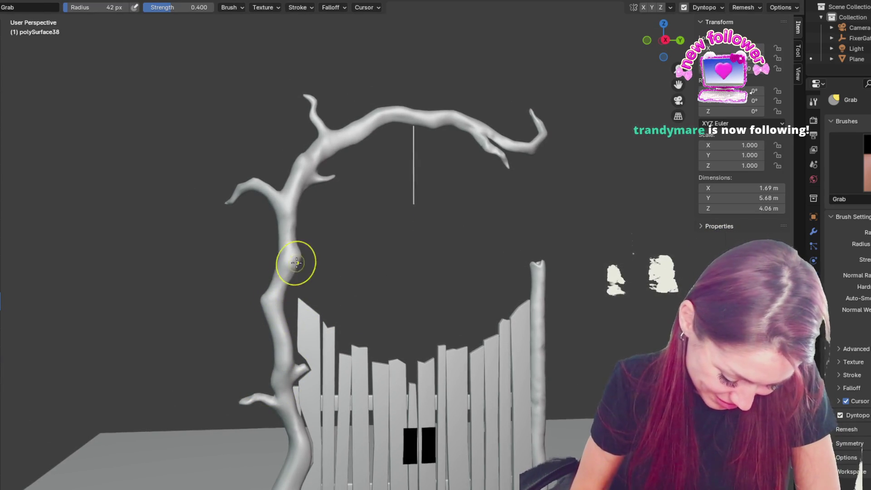
Step: Orbit back toward the front and shrink the brush to 31 px
middle_click_drag(559, 287, 626, 311)
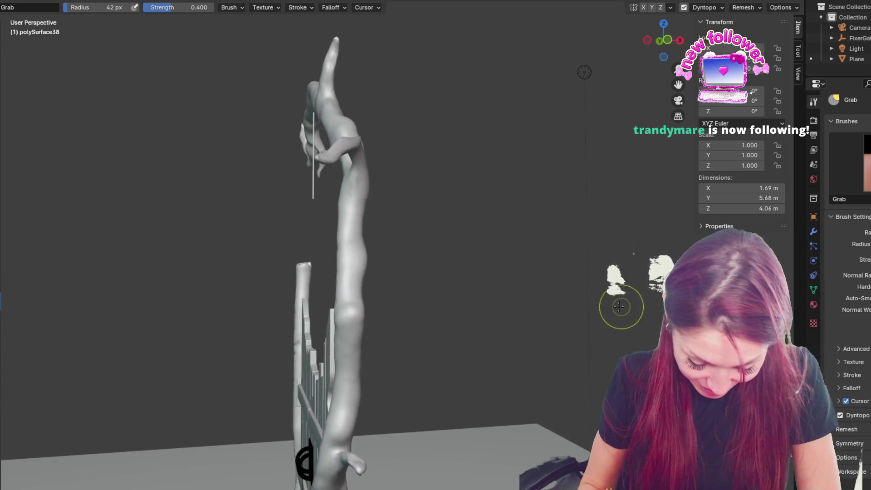
middle_click_drag(334, 320, 397, 317)
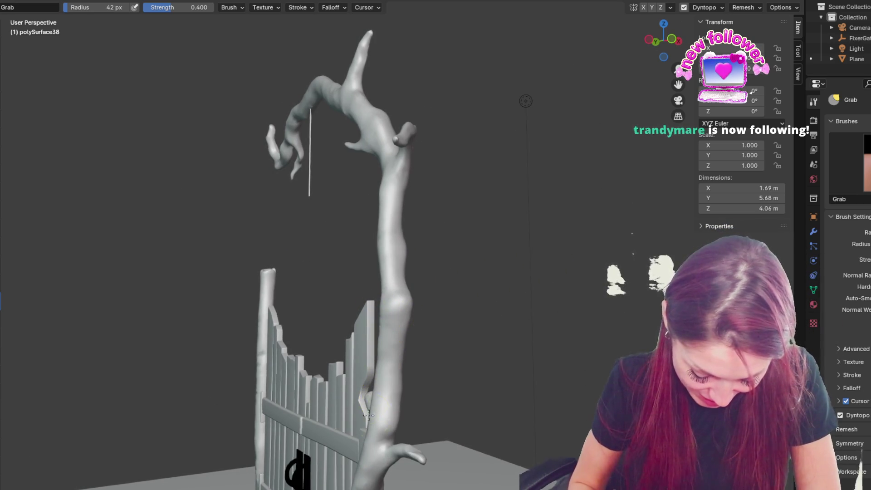
mouse_move(364, 443)
middle_mouse_down()
mouse_move(408, 425)
mouse_move(478, 434)
mouse_move(510, 403)
middle_mouse_up()
key("f")
left_click(528, 414)
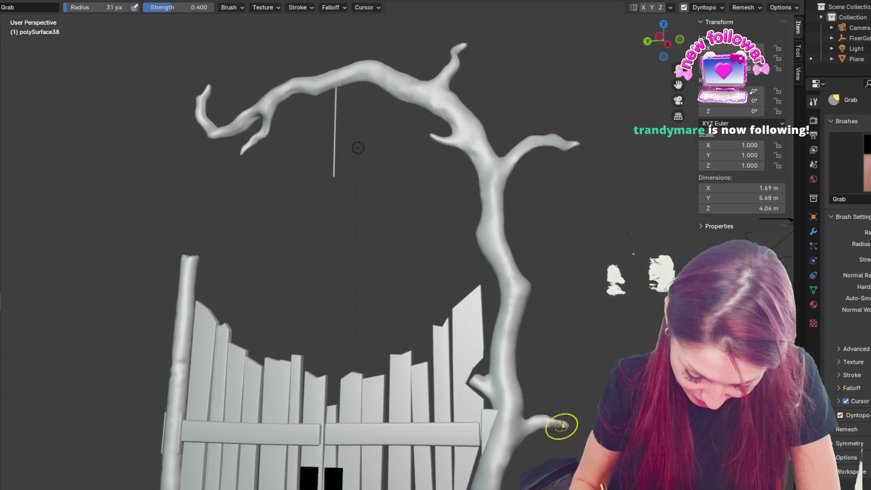
middle_click_drag(531, 254, 479, 250)
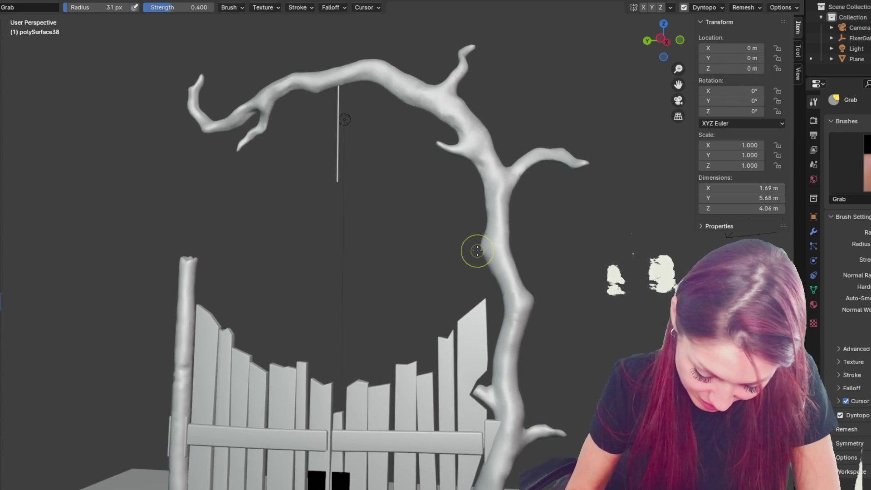
Step: Enlarge the brush and pull the branch junction into a new shape
middle_click_drag(548, 230, 505, 175)
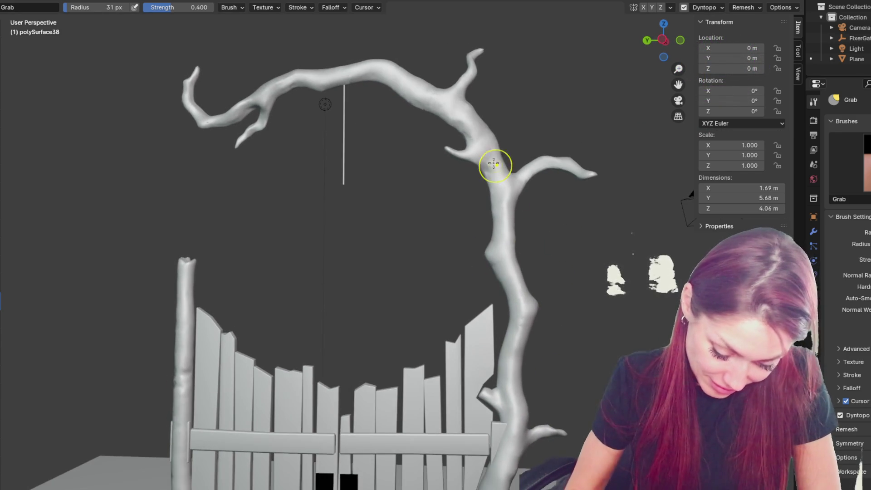
key("f")
left_click_drag(506, 151, 517, 167)
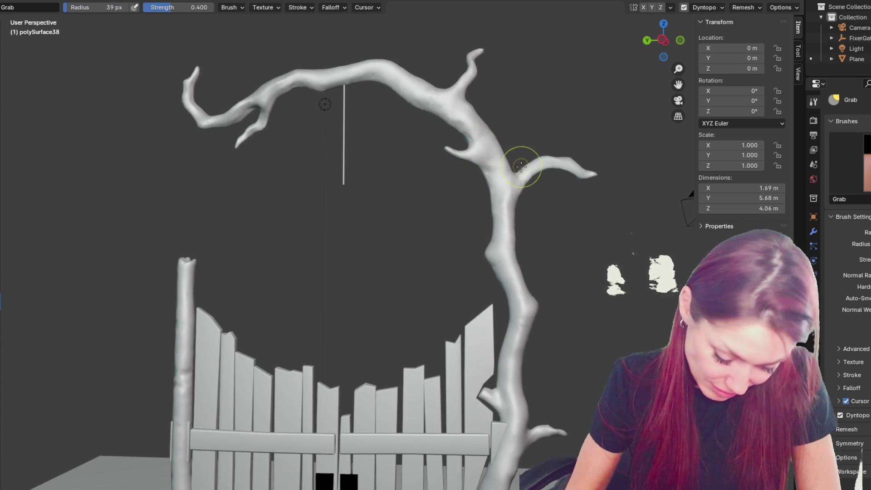
mouse_move(573, 308)
middle_mouse_down()
mouse_move(422, 311)
mouse_move(476, 325)
mouse_move(402, 269)
middle_mouse_up()
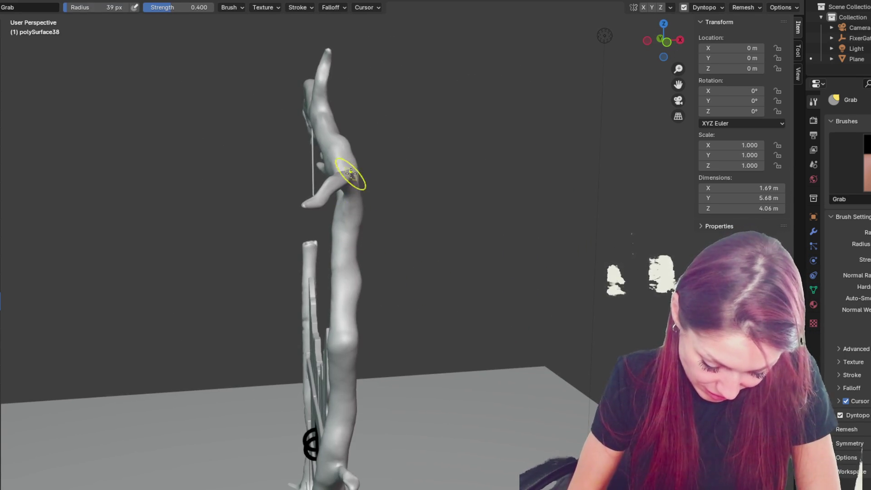
Step: Orbit around the tree to inspect the trunk from several sides
middle_click_drag(355, 172, 361, 171)
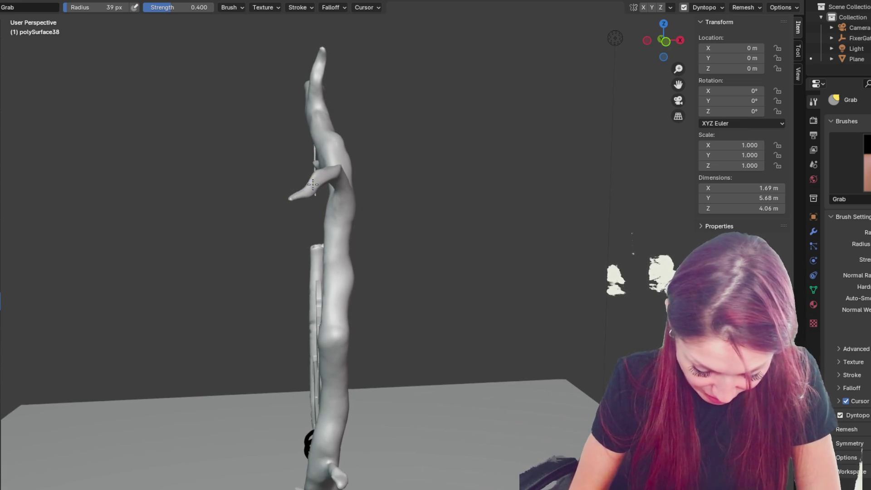
mouse_move(422, 293)
middle_mouse_down()
mouse_move(317, 292)
mouse_move(450, 268)
middle_mouse_up()
mouse_move(436, 416)
middle_mouse_down()
mouse_move(451, 393)
mouse_move(499, 408)
mouse_move(598, 229)
mouse_move(561, 423)
middle_mouse_up()
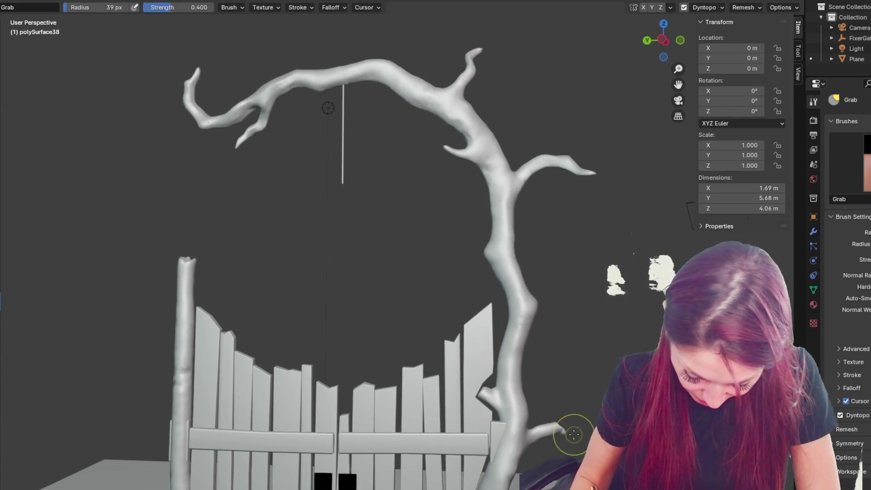
middle_click_drag(575, 436, 556, 429)
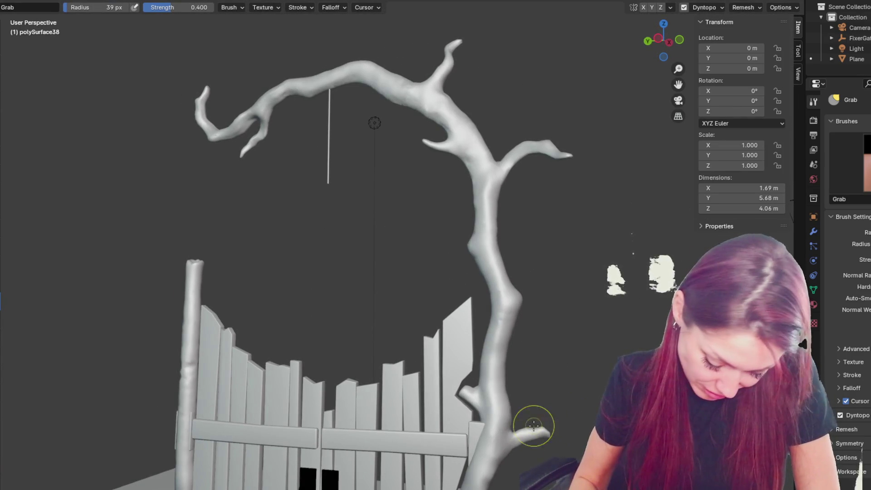
middle_click_drag(534, 292, 548, 292)
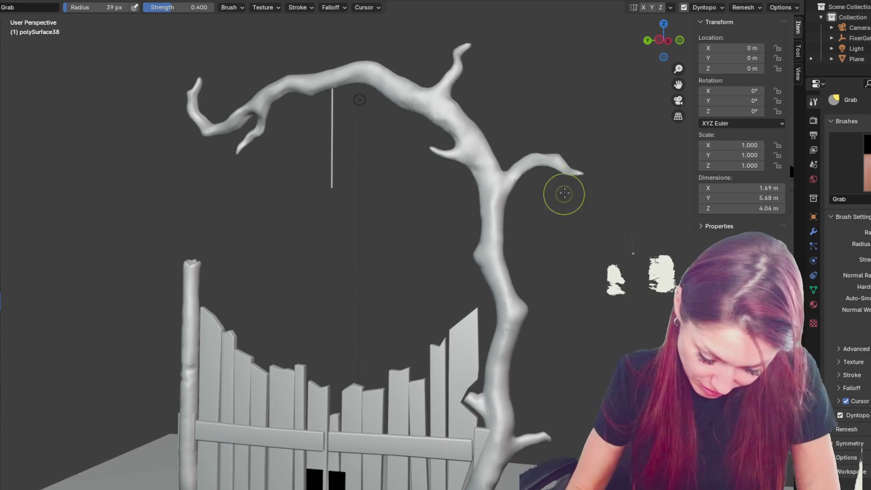
middle_click_drag(579, 185, 557, 159)
mouse_move(557, 159)
left_mouse_down()
mouse_move(525, 161)
mouse_move(521, 171)
left_mouse_up()
Step: With a larger brush, pull out the lower trunk outline
key("f")
left_click(522, 218)
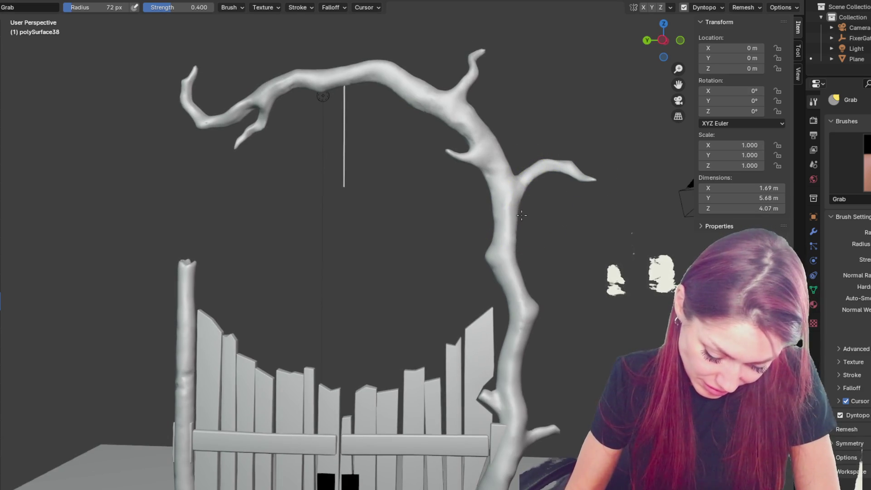
middle_click_drag(523, 218, 497, 246)
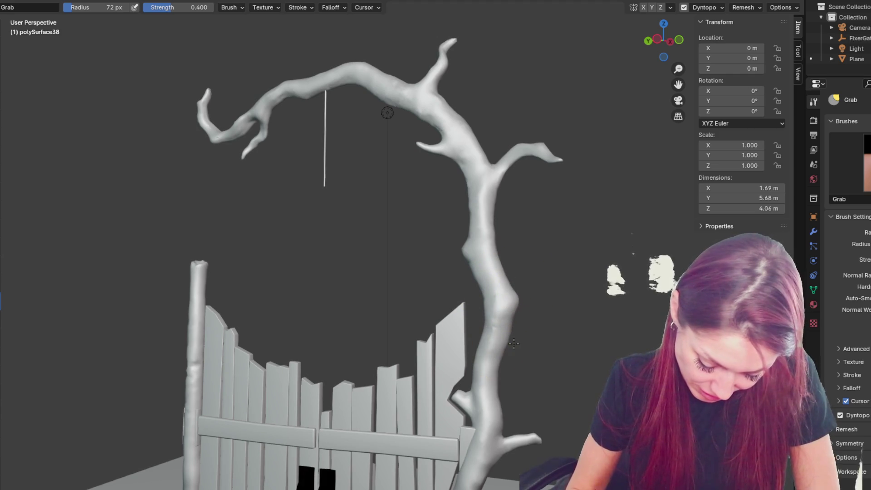
left_click_drag(515, 327, 510, 375)
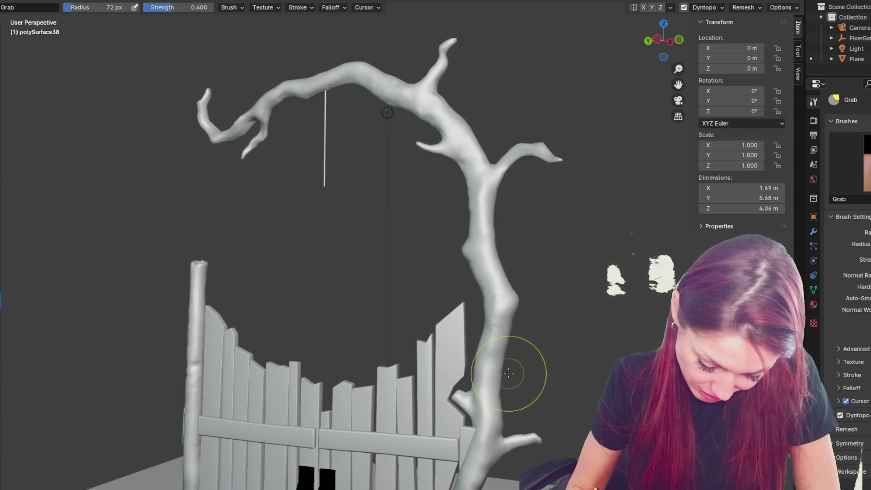
middle_click_drag(509, 374, 521, 356)
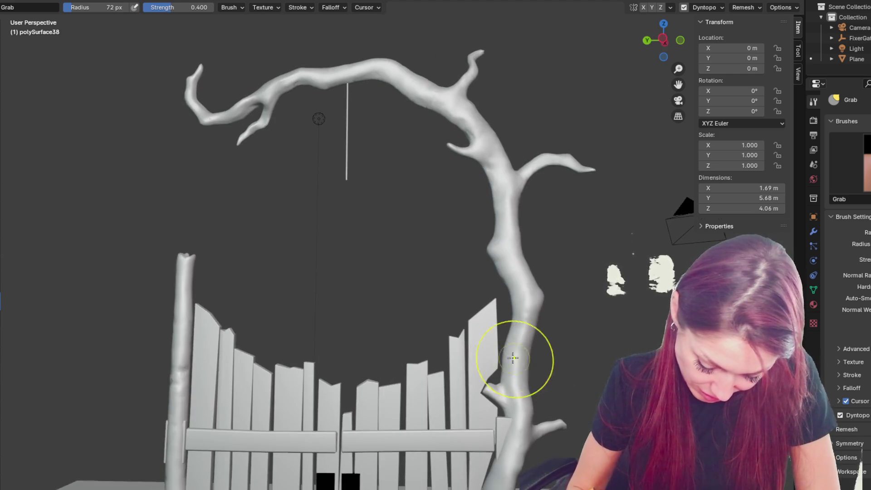
Step: Reshape the trunk edge and shift the trunk slightly to the right
key("f")
left_click(497, 241)
left_click_drag(497, 241, 478, 252)
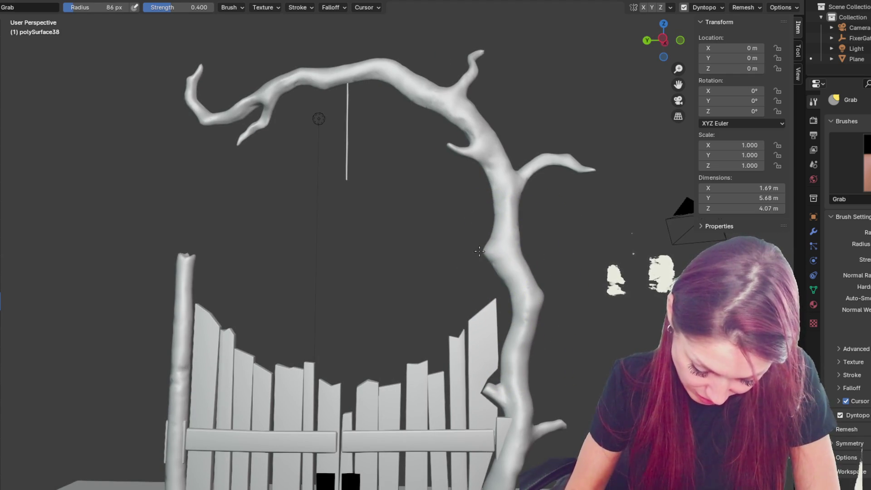
key("f")
left_click(517, 238)
middle_click_drag(529, 238, 506, 244)
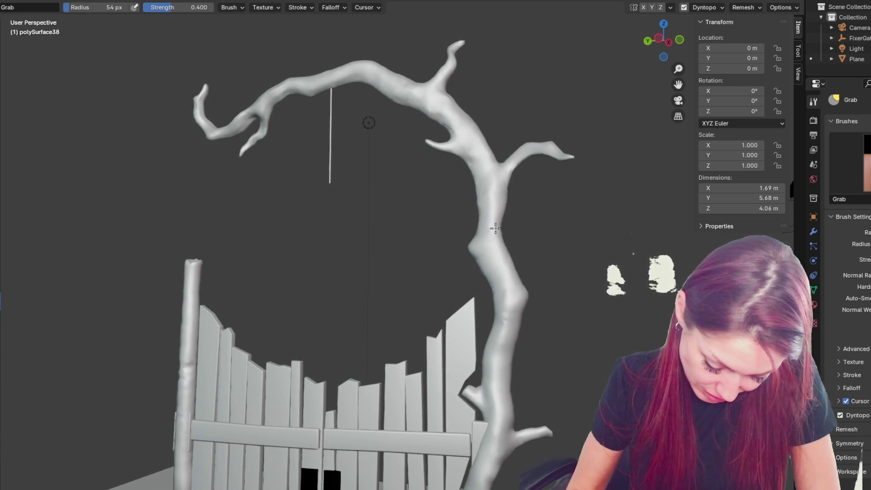
middle_click_drag(506, 245, 525, 241)
left_click_drag(510, 211, 514, 232)
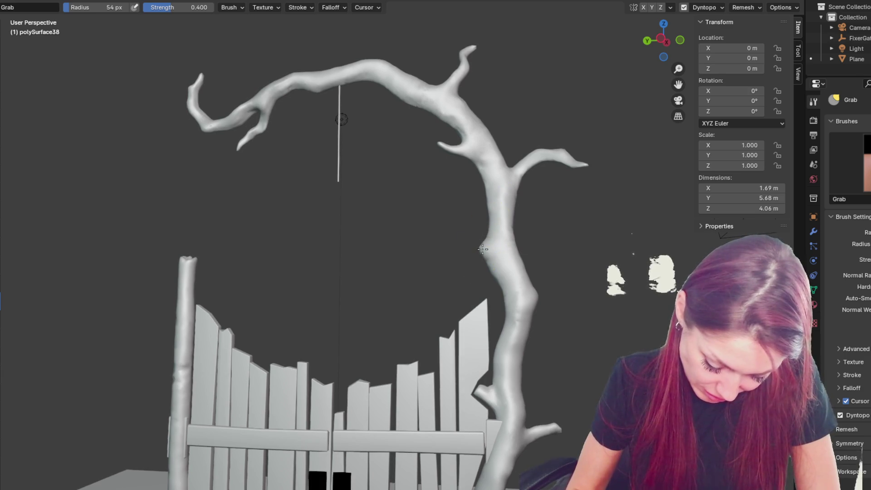
Step: Pull the trunk outward and down to the right, forming a short nub
mouse_move(524, 265)
middle_mouse_down()
mouse_move(539, 276)
mouse_move(510, 304)
mouse_move(393, 308)
mouse_move(414, 317)
middle_mouse_up()
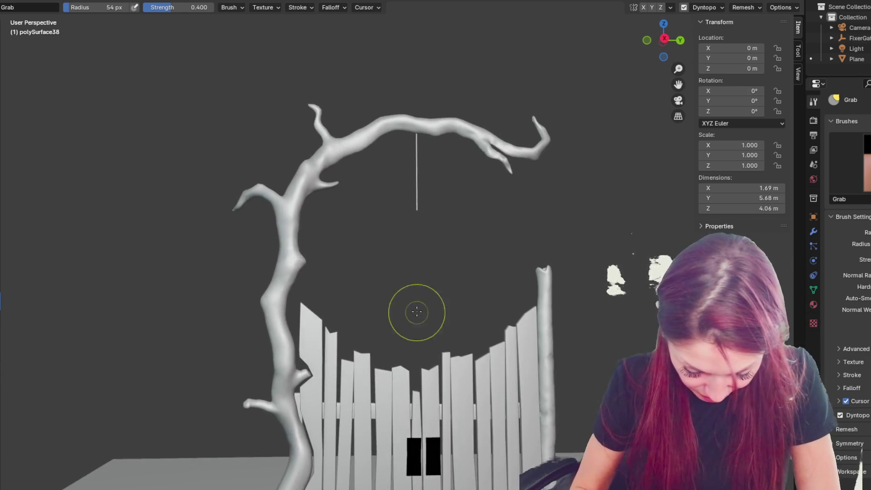
middle_click_drag(281, 243, 316, 241)
mouse_move(315, 240)
left_mouse_down()
mouse_move(311, 235)
mouse_move(296, 265)
mouse_move(330, 249)
left_mouse_up()
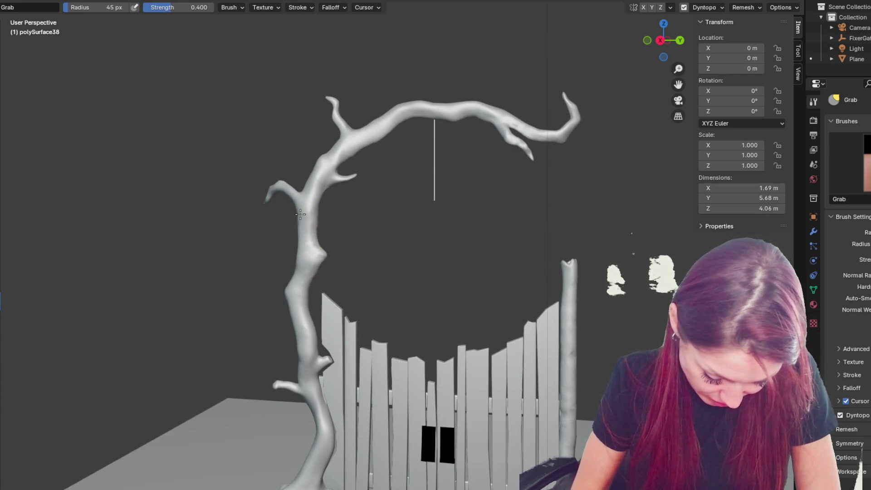
left_click_drag(295, 275, 312, 299)
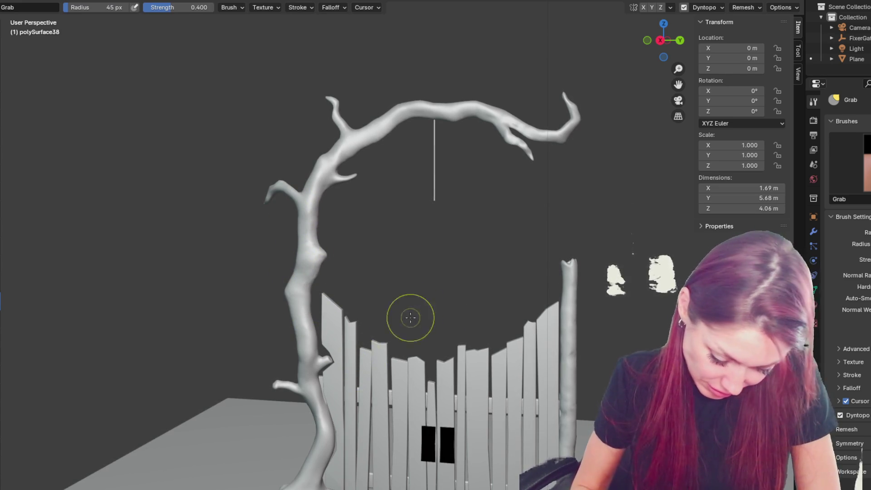
middle_click_drag(309, 427, 306, 417)
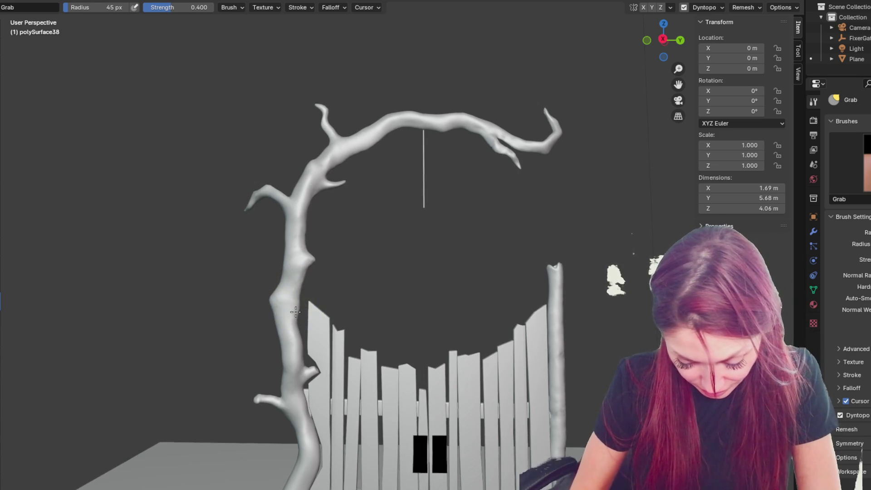
middle_click_drag(301, 317, 463, 313)
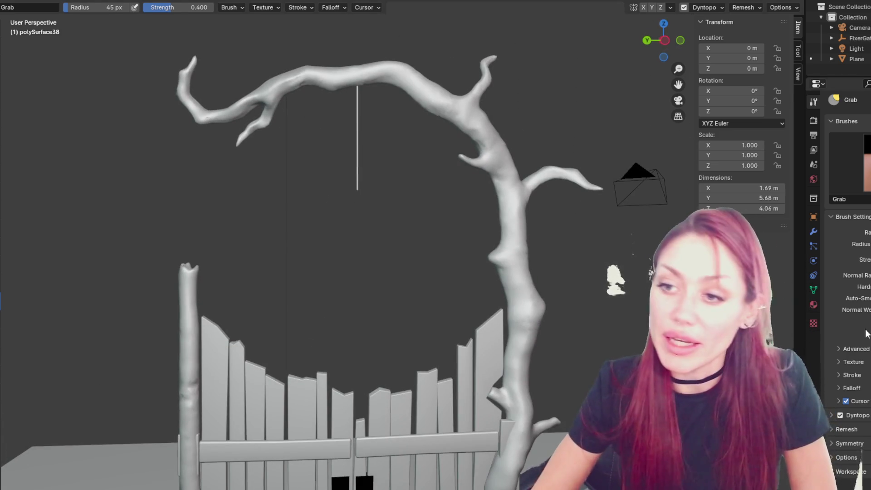
Step: Pull the lower trunk's left edge out and up with a 48 px Grab brush
scroll(558, 291, "down", 4)
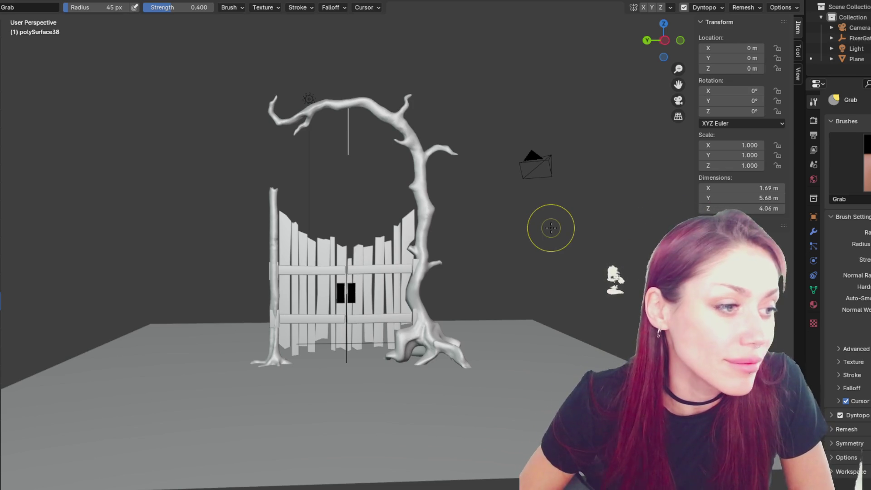
scroll(550, 228, "up", 3)
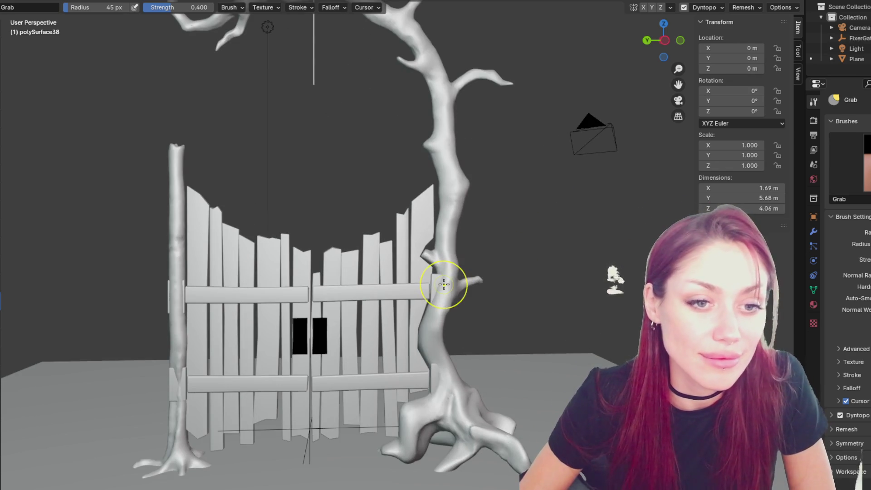
middle_click_drag(480, 272, 418, 208)
scroll(417, 204, "up", 2)
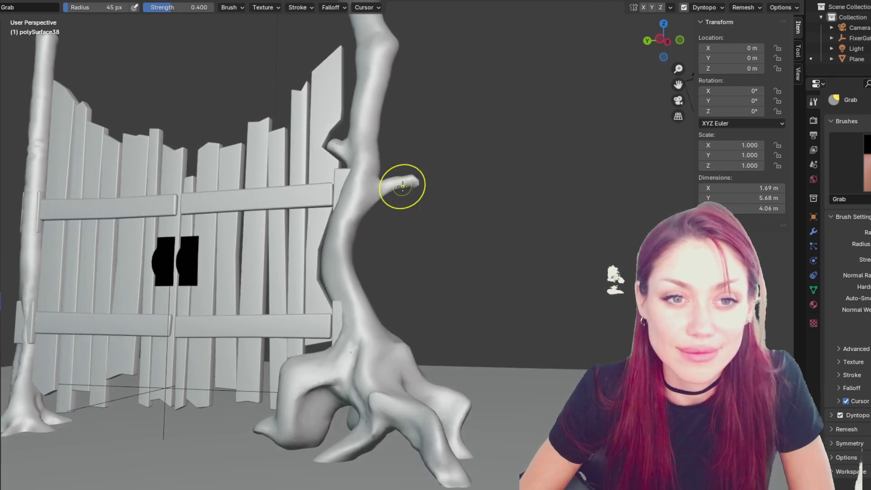
key("f")
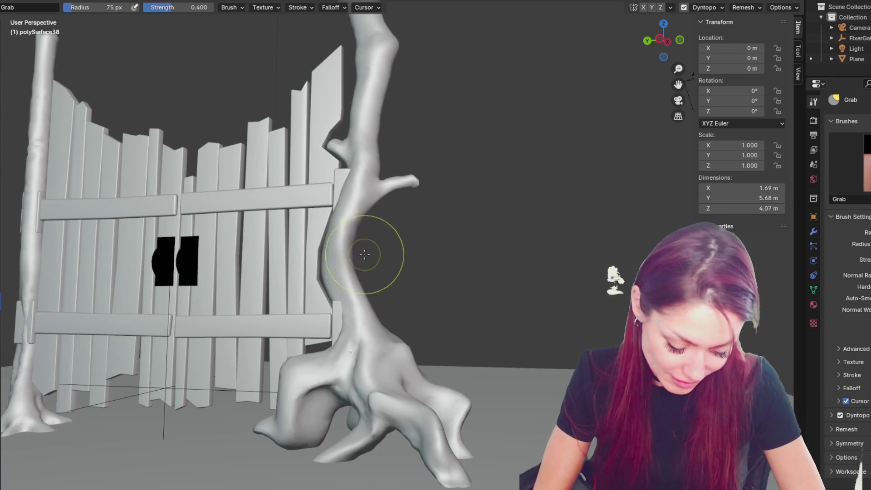
left_click(361, 260)
mouse_move(393, 223)
middle_mouse_down()
mouse_move(451, 321)
mouse_move(373, 317)
middle_mouse_up()
key("f")
left_click(377, 320)
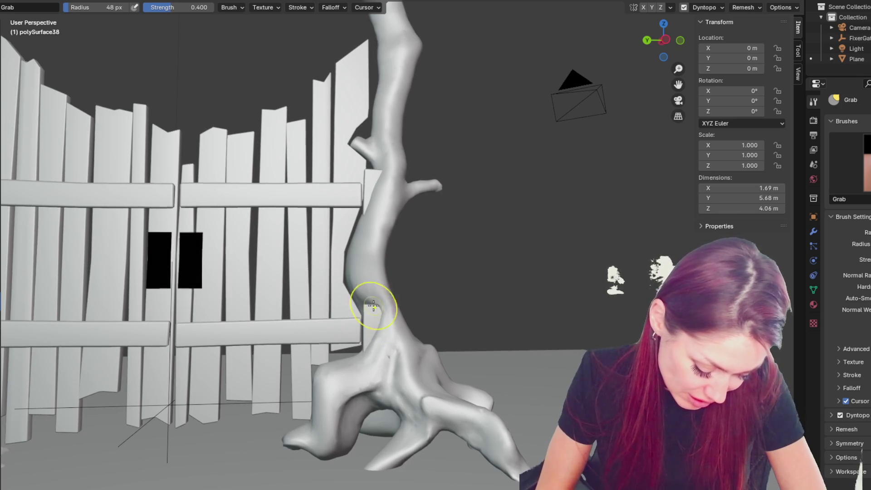
mouse_move(382, 350)
left_mouse_down()
mouse_move(346, 282)
mouse_move(362, 287)
left_mouse_up()
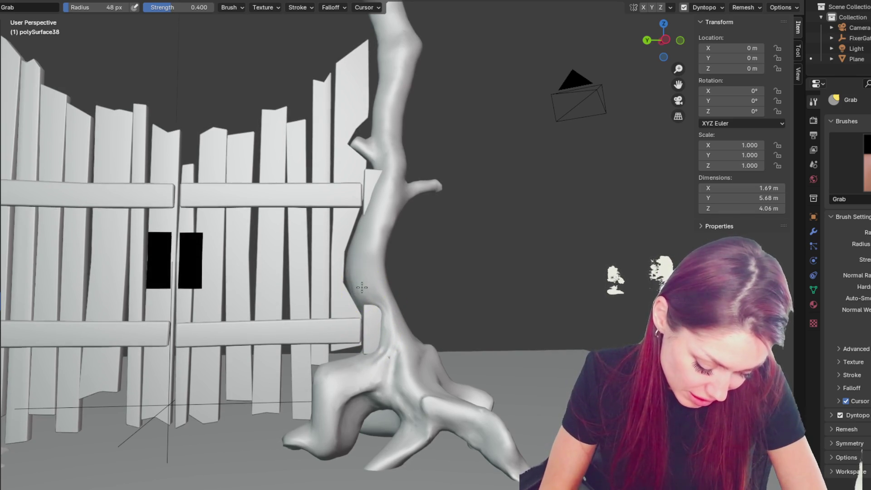
Step: Set the Grab brush to 83 px and orbit below the ground to check the flared base
mouse_move(398, 272)
middle_mouse_down()
mouse_move(383, 272)
mouse_move(363, 317)
mouse_move(404, 307)
mouse_move(369, 394)
mouse_move(351, 416)
mouse_move(323, 398)
mouse_move(336, 412)
middle_mouse_up()
key("f")
left_click(406, 381)
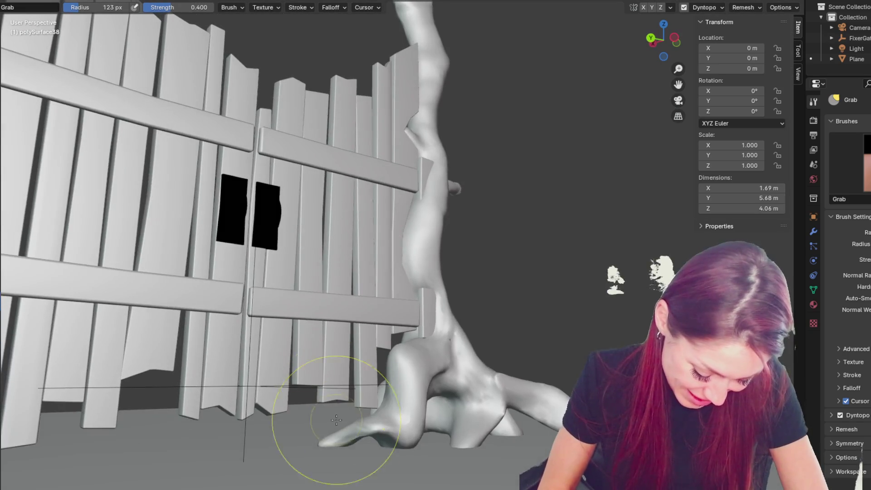
key("f")
left_click(320, 437)
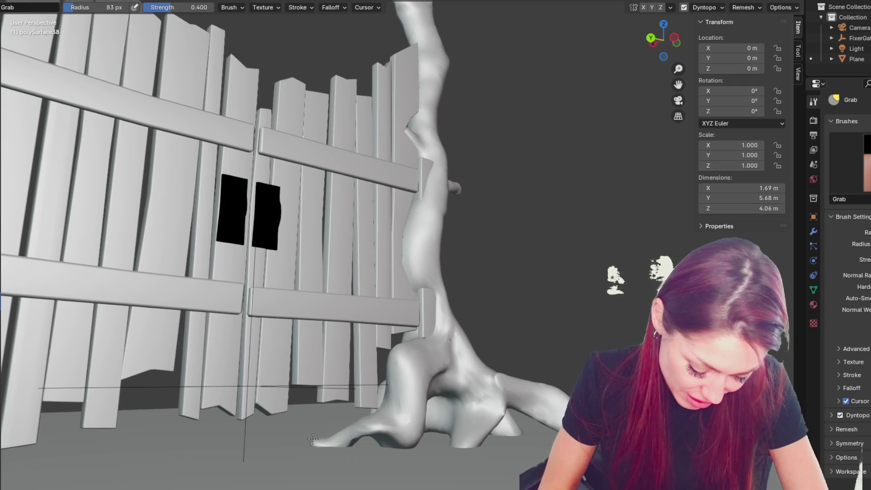
middle_click_drag(502, 366, 408, 418)
mouse_move(358, 441)
middle_mouse_down()
mouse_move(350, 388)
mouse_move(333, 457)
middle_mouse_up()
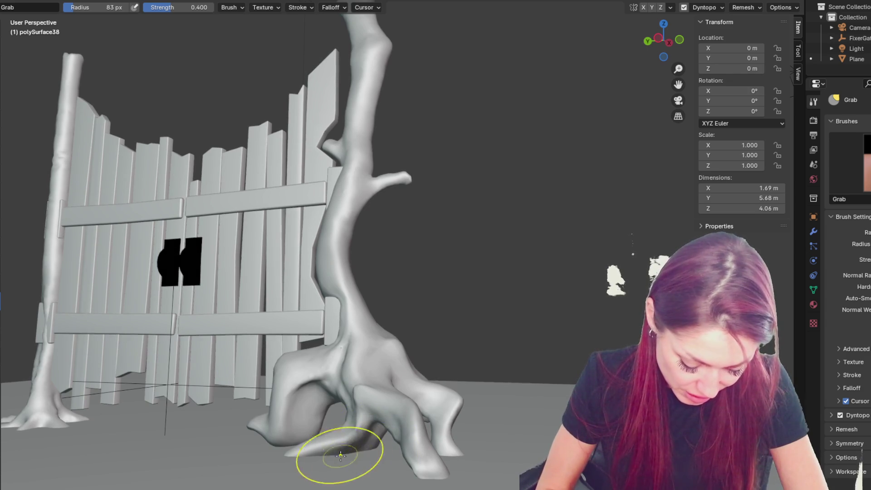
Step: From below the floor, pull the right root tip up and to the right
middle_click_drag(314, 440, 332, 442)
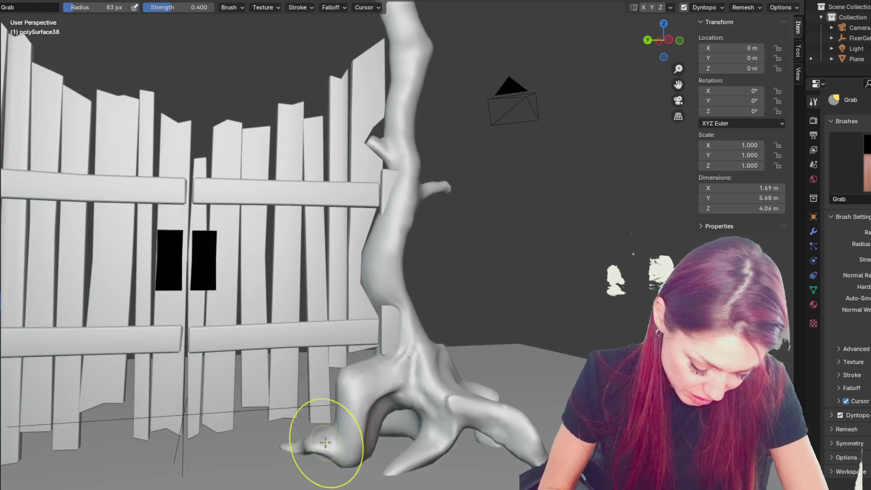
middle_click_drag(466, 331, 402, 364)
mouse_move(453, 453)
middle_mouse_down()
mouse_move(517, 430)
mouse_move(427, 444)
middle_mouse_up()
left_click_drag(427, 444, 445, 423)
middle_click_drag(465, 421, 408, 418)
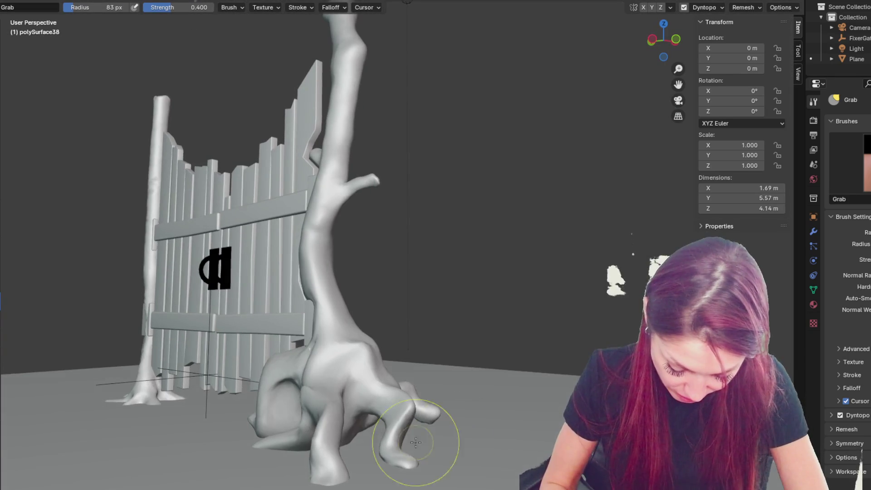
middle_click_drag(379, 451, 292, 457)
Step: Enlarge the Grab brush, then reshape the root tip further at 60 px
key("f")
left_click(336, 418)
left_click_drag(408, 416, 399, 422)
mouse_move(350, 427)
middle_mouse_down()
mouse_move(318, 408)
mouse_move(350, 379)
middle_mouse_up()
left_click_drag(350, 379, 378, 389)
left_click(355, 402)
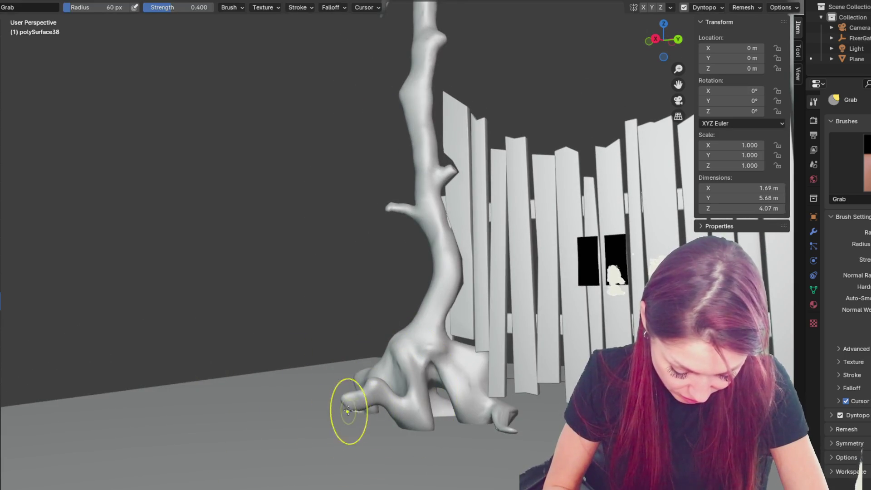
middle_click_drag(370, 376, 451, 414)
middle_click_drag(360, 395, 331, 414)
left_click_drag(331, 414, 350, 418)
middle_click_drag(350, 418, 346, 431)
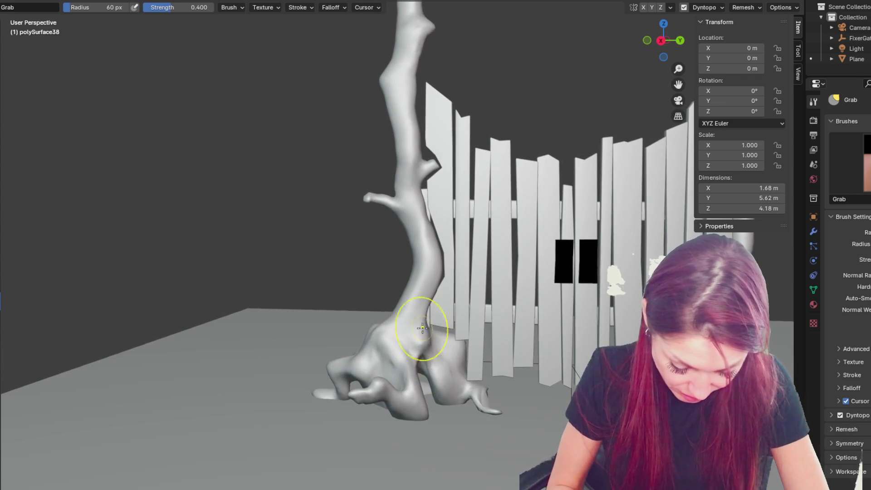
middle_click_drag(426, 313, 408, 291)
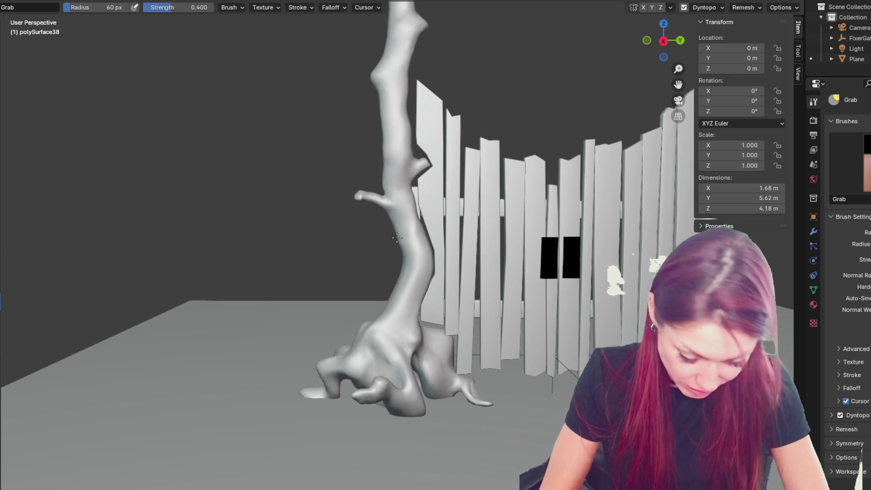
Step: With a 25 px brush, round the branch stub's tip and pull a knob from the trunk
key("f")
left_click(363, 55)
left_click_drag(363, 54, 383, 60)
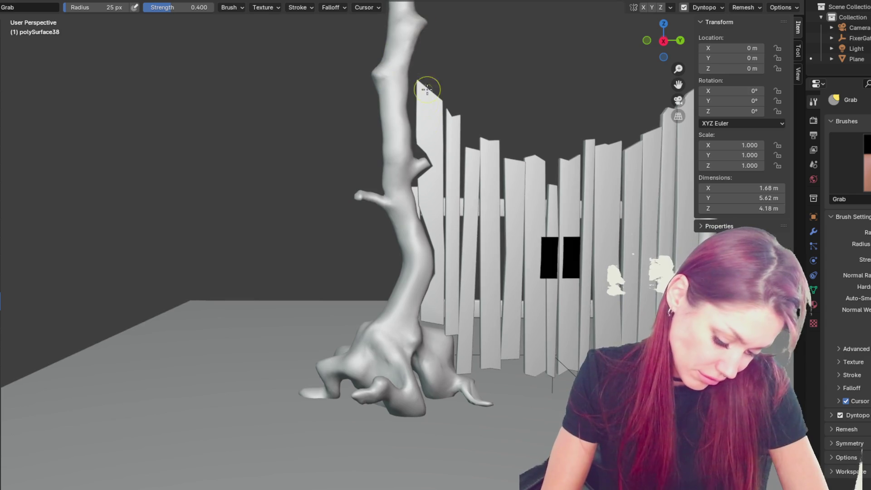
left_click_drag(356, 195, 364, 190)
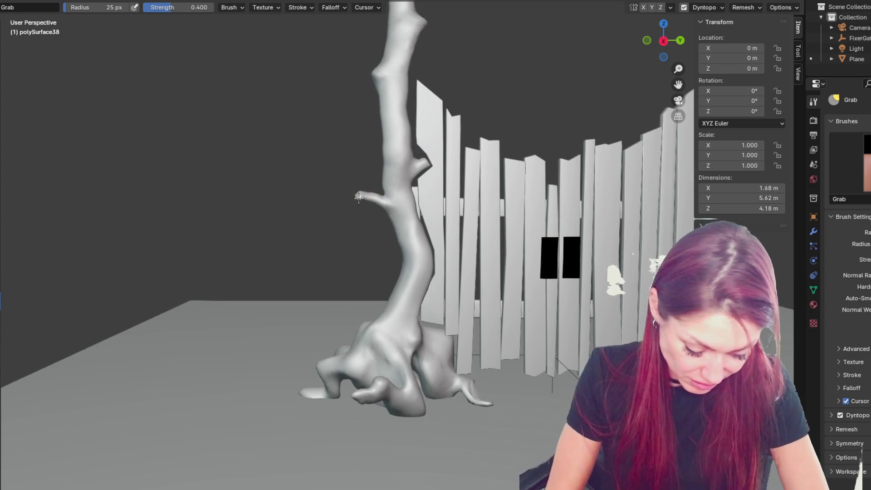
scroll(356, 189, "up", 2)
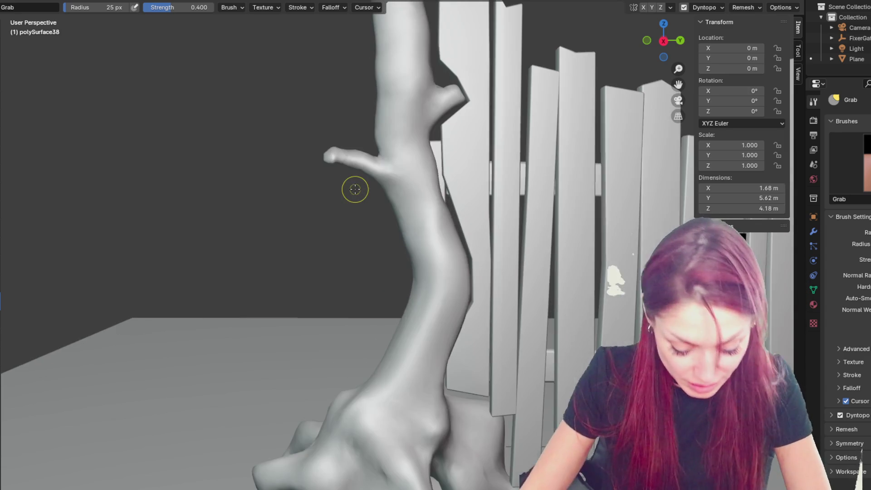
left_click_drag(328, 150, 338, 169)
middle_click_drag(353, 168, 245, 170)
left_click_drag(255, 165, 230, 174)
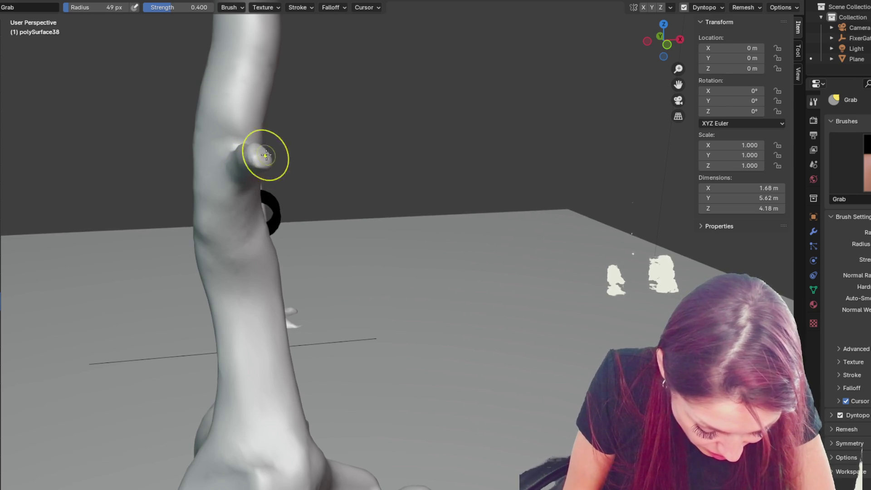
Step: Orbit around the trunk to view the fence and new branch from above
middle_click_drag(223, 183, 424, 195)
middle_click_drag(371, 221, 440, 201)
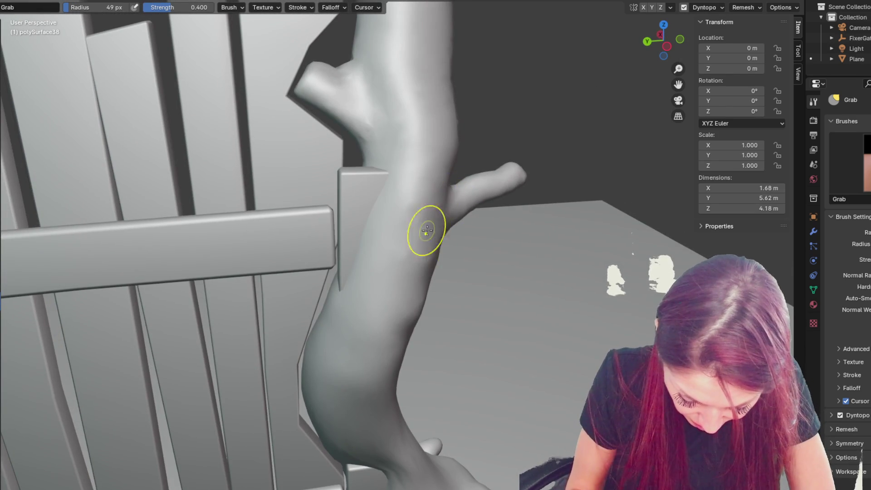
middle_click_drag(409, 308, 434, 273)
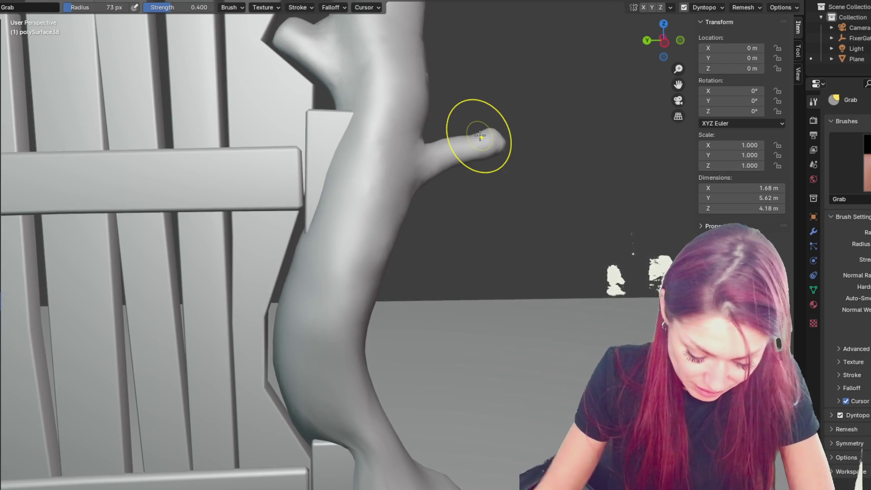
scroll(480, 136, "down", 6)
middle_click_drag(450, 145, 409, 302)
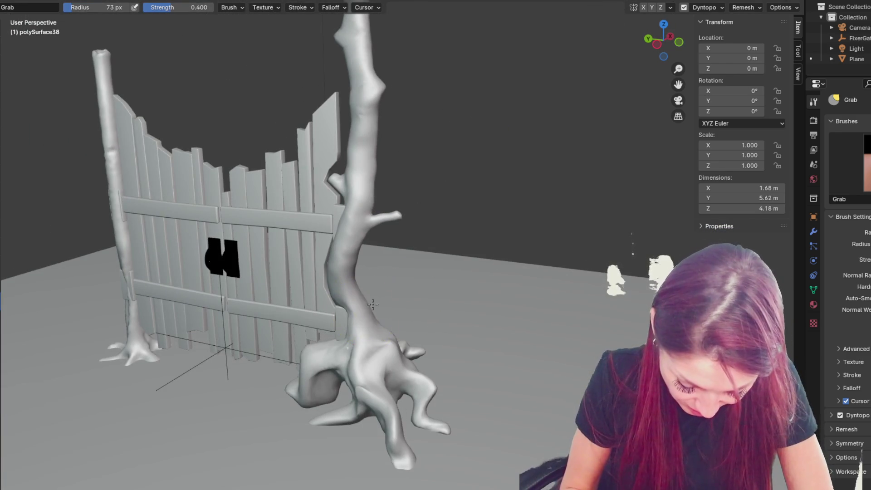
Step: Nudge the trunk's lower section slightly with small Grab strokes
left_click_drag(381, 324, 389, 325)
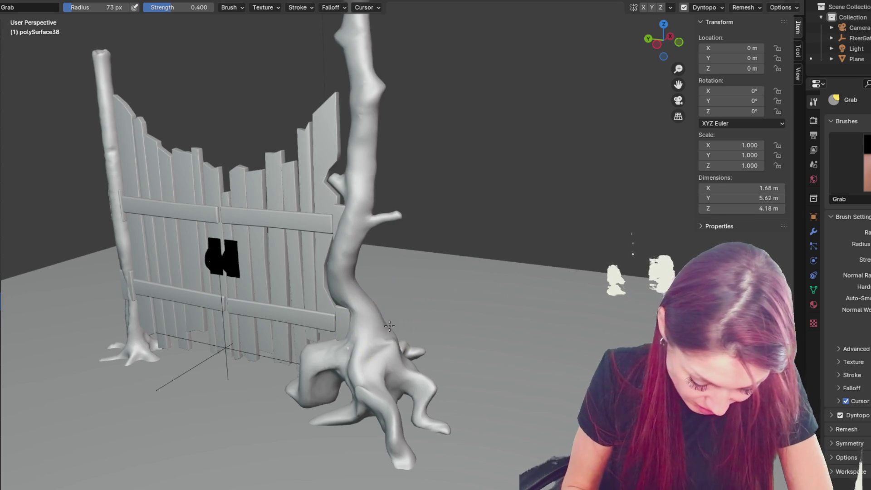
middle_click_drag(371, 289, 396, 299)
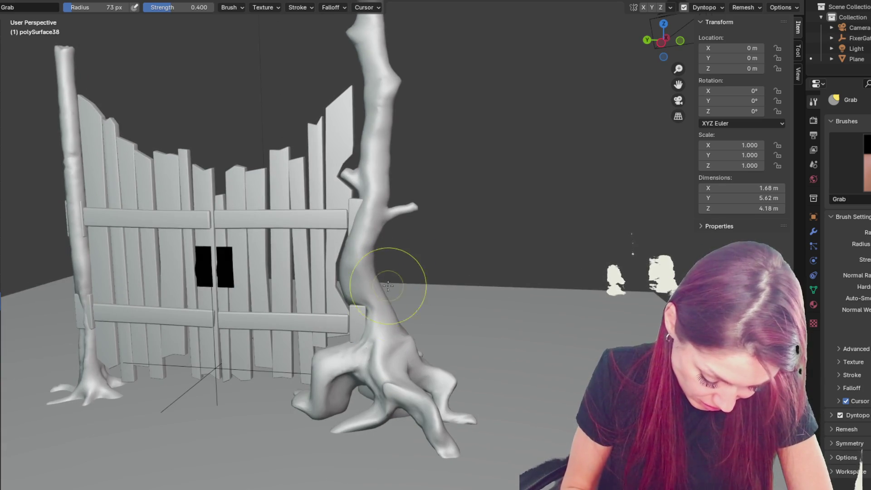
mouse_move(398, 302)
left_mouse_down()
mouse_move(389, 292)
mouse_move(359, 311)
mouse_move(381, 318)
left_mouse_up()
middle_click_drag(452, 323, 223, 321)
middle_click_drag(379, 301, 367, 298)
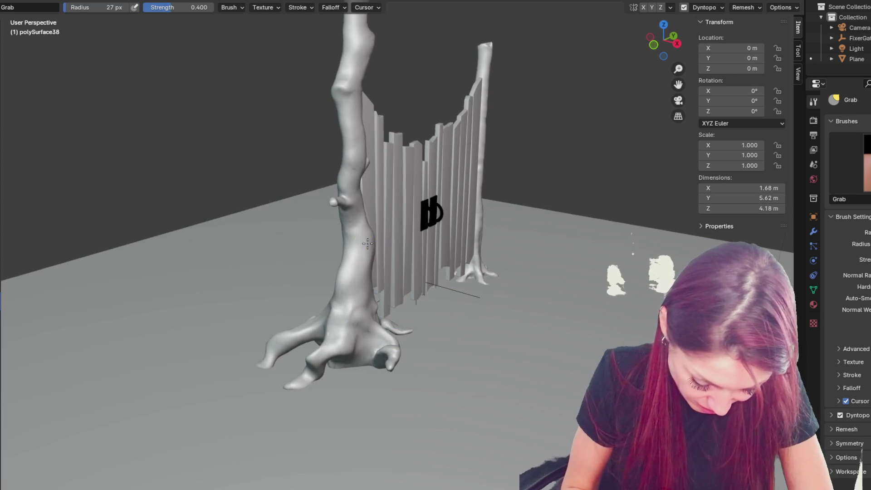
mouse_move(370, 238)
middle_mouse_down()
mouse_move(398, 223)
mouse_move(317, 208)
mouse_move(444, 274)
mouse_move(511, 263)
middle_mouse_up()
scroll(399, 219, "up", 3)
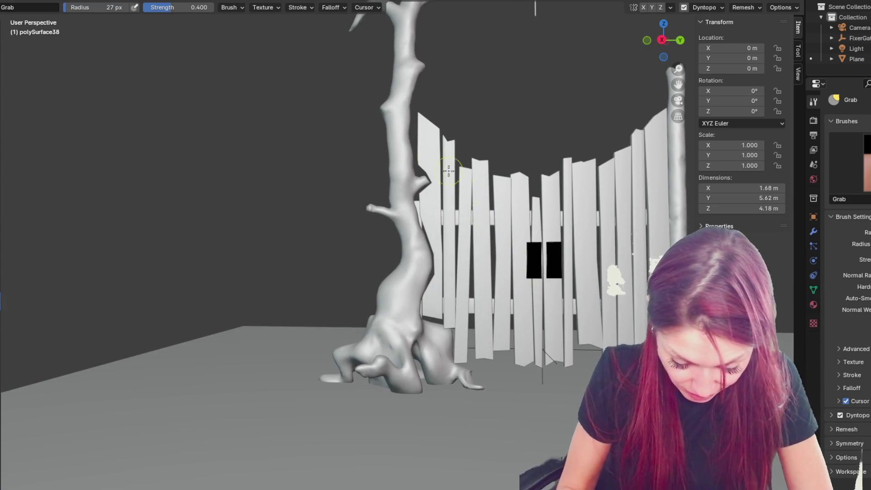
Step: Undo a 34 px stroke at the tree top, then reshape the upper trunk at 25 px
key("f")
left_click(395, 93)
left_click_drag(422, 88, 416, 104)
key("ctrl+z")
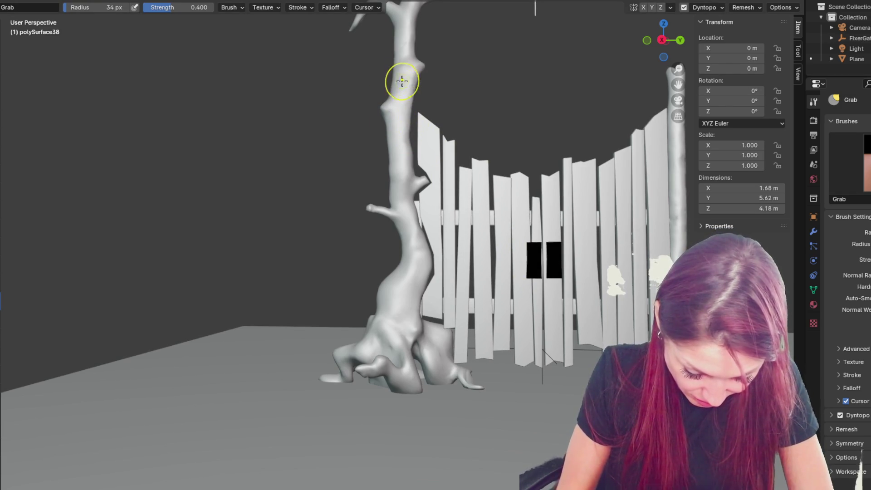
middle_click_drag(405, 108, 412, 109)
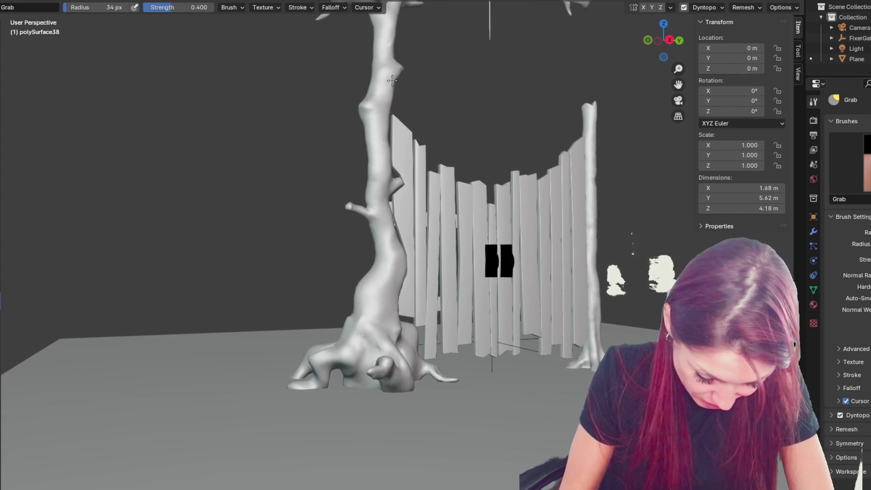
key("f")
left_click(356, 117)
left_click_drag(352, 121, 362, 116)
middle_click_drag(435, 105, 455, 108)
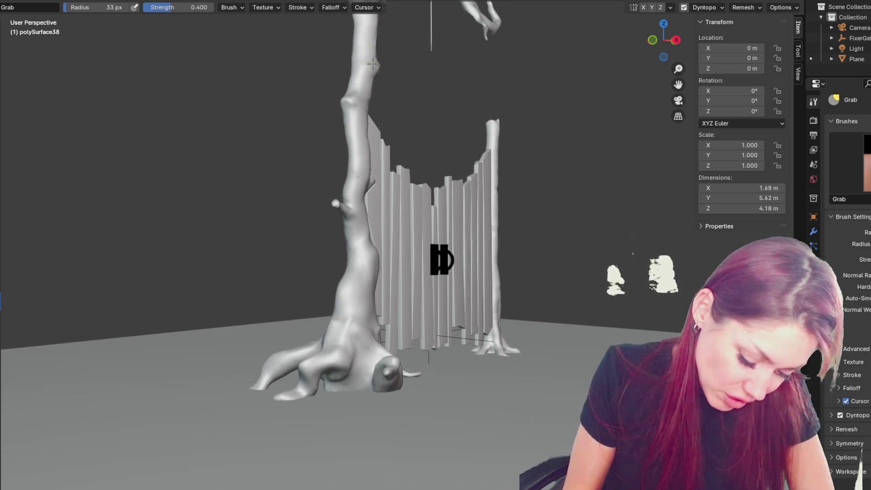
Step: Try another trunk stroke, set the brush to 55 px, and undo it
middle_click_drag(396, 54, 383, 82)
key("f")
left_click(356, 146)
left_click_drag(355, 146, 364, 149)
key("f")
left_click(356, 166)
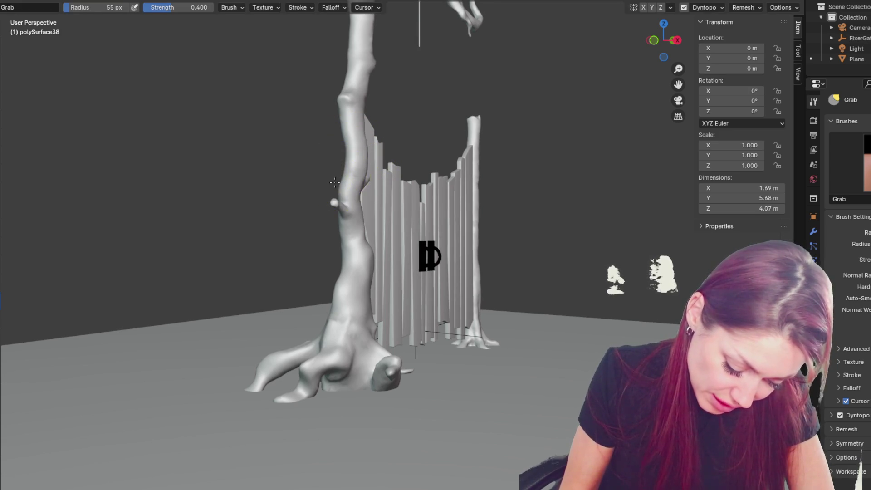
key("ctrl+z")
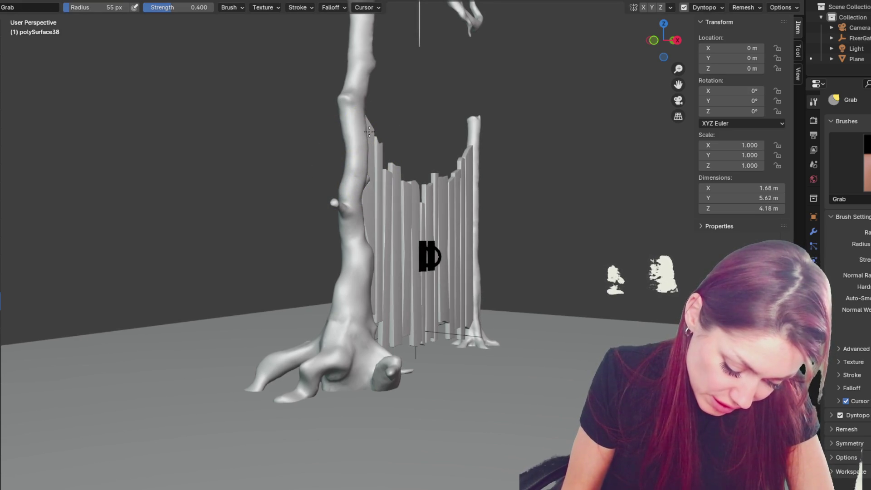
Step: Bulge the lower trunk slightly further left, then orbit toward the branch stub
middle_click_drag(361, 249, 475, 178)
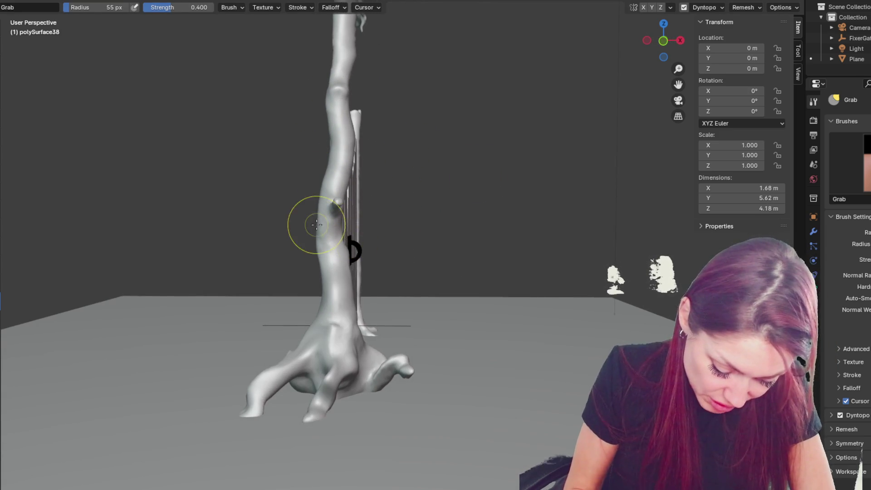
left_click_drag(321, 195, 315, 184)
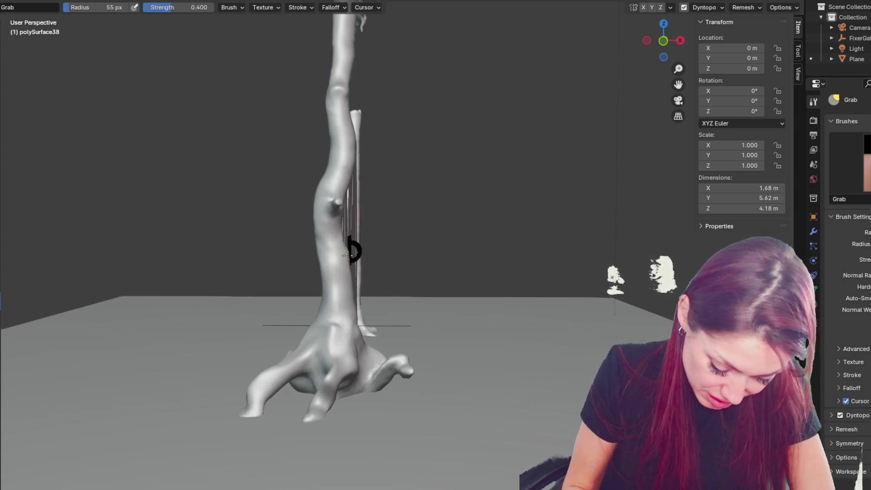
mouse_move(420, 195)
middle_mouse_down()
mouse_move(461, 191)
mouse_move(346, 243)
middle_mouse_up()
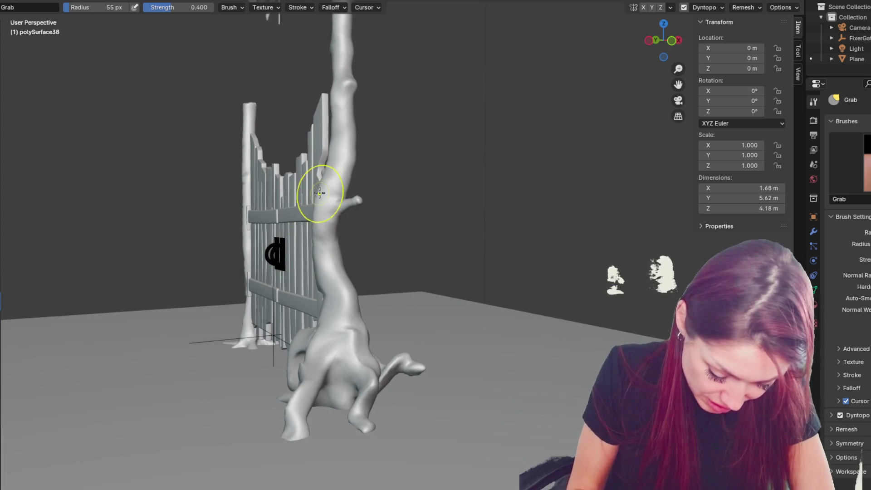
scroll(357, 196, "up", 5)
middle_click_drag(357, 196, 251, 152)
Step: Bend the branch stub's tip into a knobbly point with Grab (G), then return to Draw (X)
key("x")
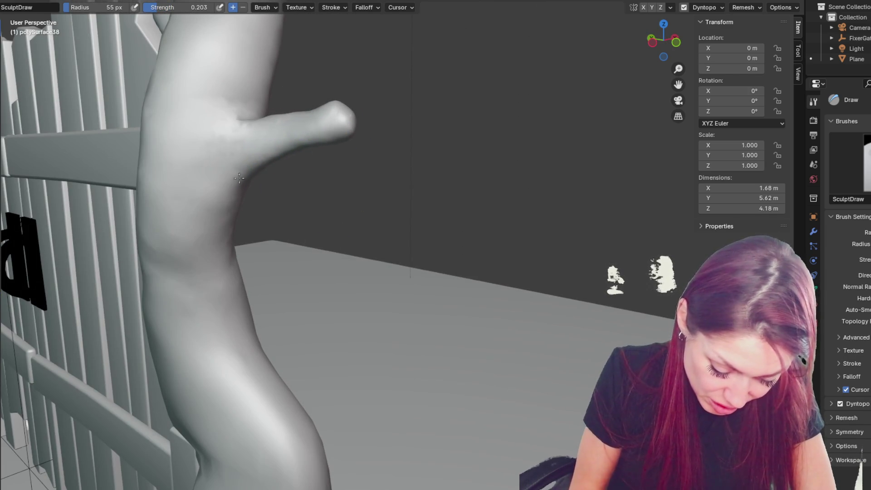
middle_click_drag(239, 169, 286, 318)
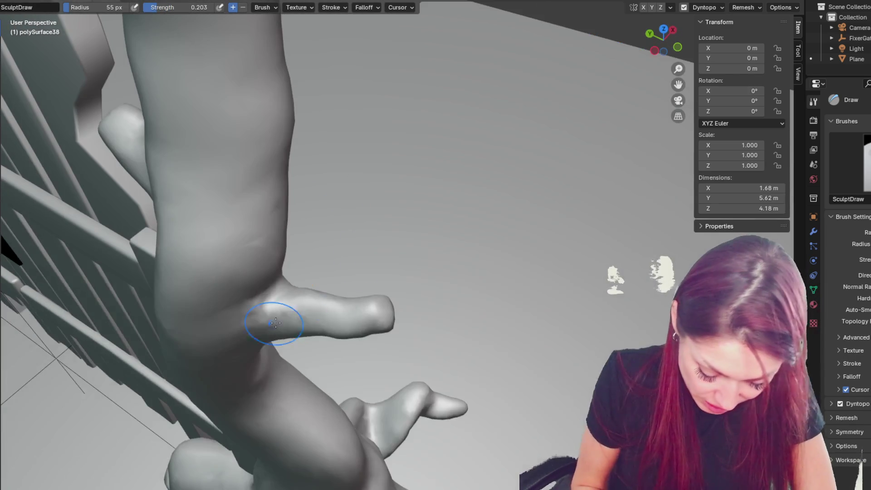
mouse_move(339, 314)
middle_mouse_down()
mouse_move(360, 317)
mouse_move(359, 134)
middle_mouse_up()
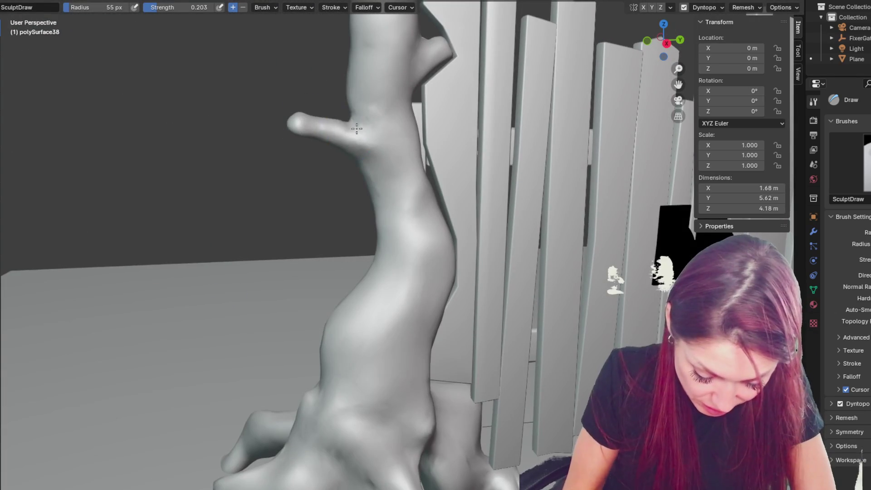
key("g")
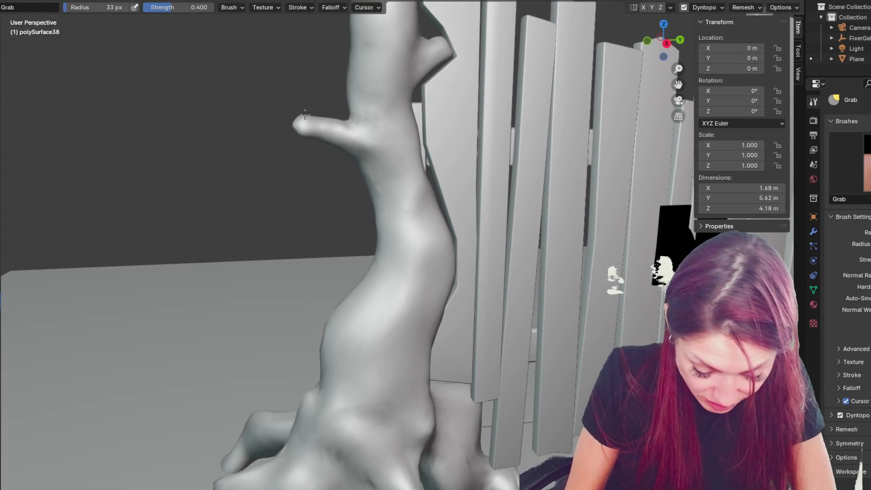
middle_click_drag(296, 118, 398, 122)
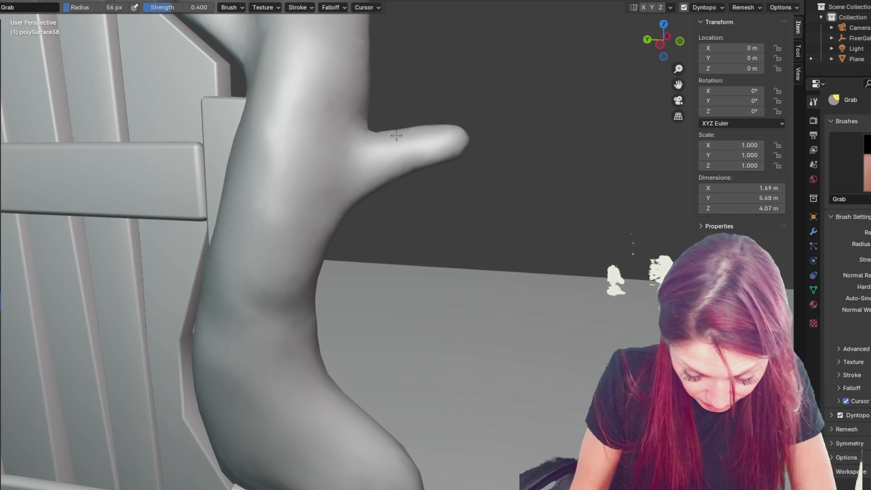
mouse_move(434, 123)
left_mouse_down()
mouse_move(460, 139)
mouse_move(449, 143)
left_mouse_up()
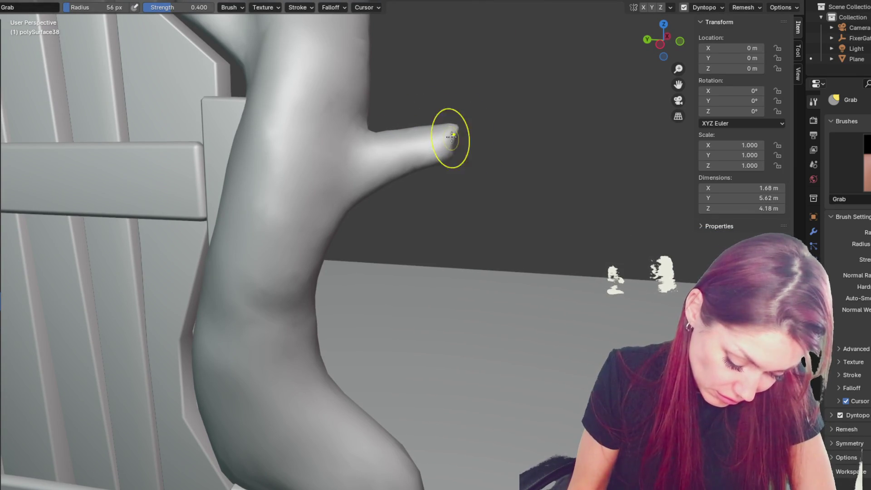
mouse_move(448, 152)
middle_mouse_down()
mouse_move(347, 198)
mouse_move(249, 202)
middle_mouse_up()
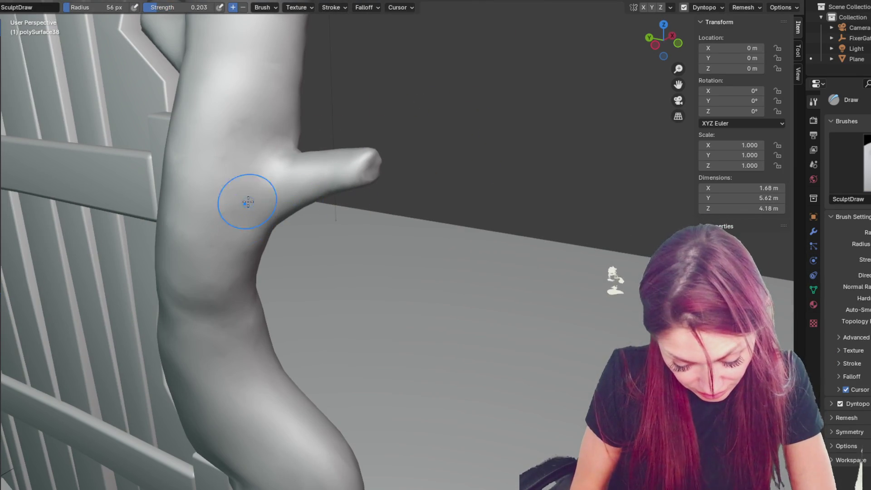
key("x")
middle_click_drag(254, 145, 213, 140)
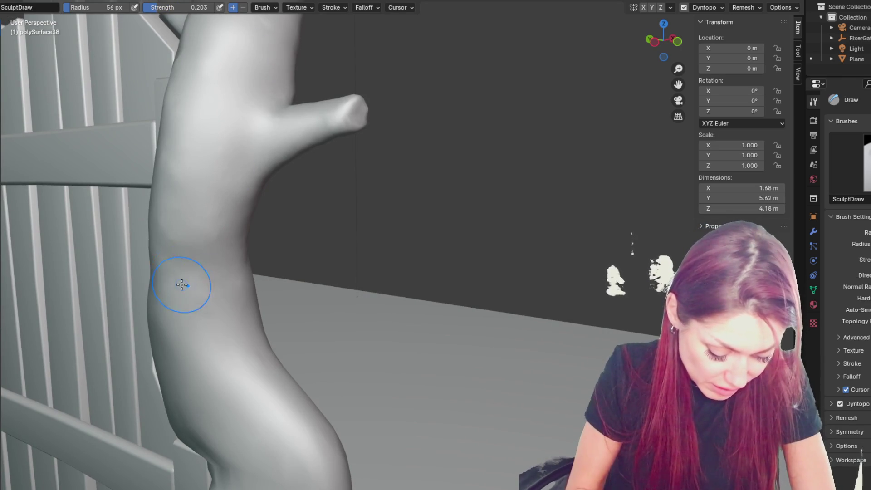
mouse_move(302, 217)
middle_mouse_down()
mouse_move(235, 219)
mouse_move(258, 221)
middle_mouse_up()
Step: Set the Grab brush to 107 px and bend the trunk near the branch stub
key("g")
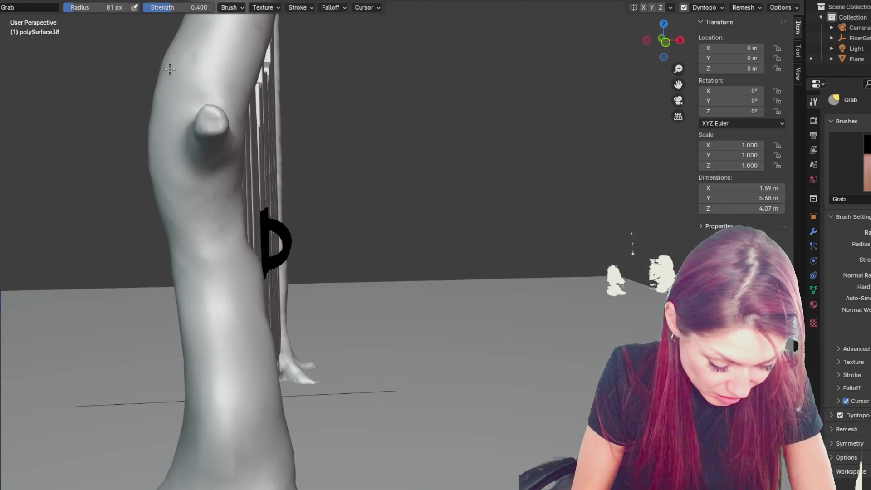
key("f")
left_click(185, 87)
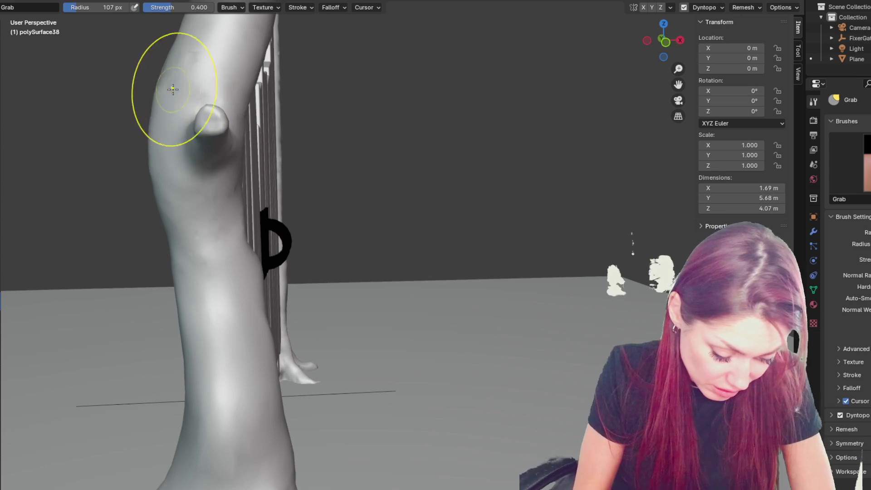
scroll(171, 77, "down", 5)
middle_click_drag(194, 72, 185, 77)
key("f")
left_click_drag(307, 227, 339, 223)
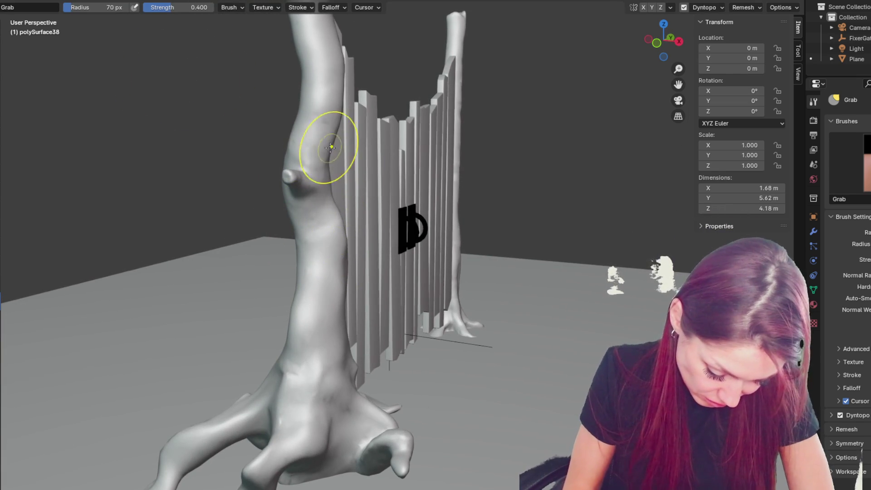
Step: Orbit around the trunk and pull its surface down and to the left
middle_click_drag(334, 145, 355, 157)
middle_click_drag(281, 190, 274, 191)
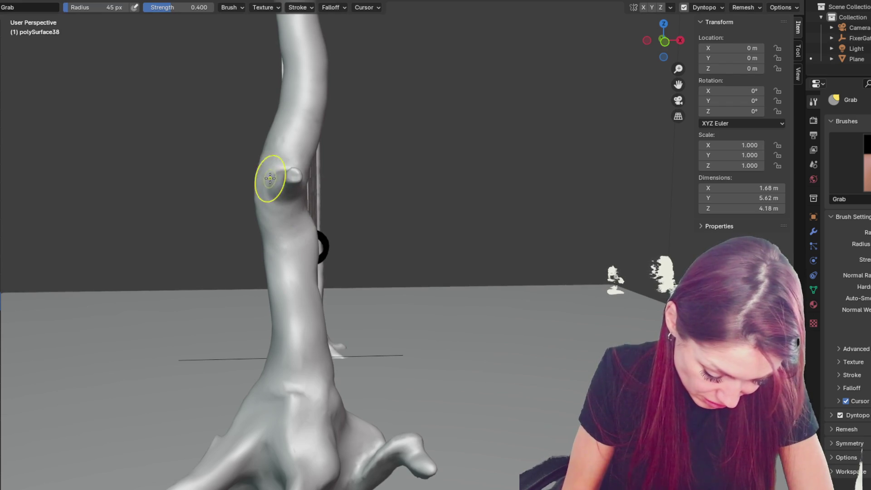
mouse_move(267, 178)
middle_mouse_down()
mouse_move(301, 185)
mouse_move(317, 204)
mouse_move(396, 212)
mouse_move(340, 195)
mouse_move(303, 211)
mouse_move(449, 173)
mouse_move(395, 249)
mouse_move(417, 325)
mouse_move(339, 329)
middle_mouse_up()
middle_click_drag(351, 296, 408, 315)
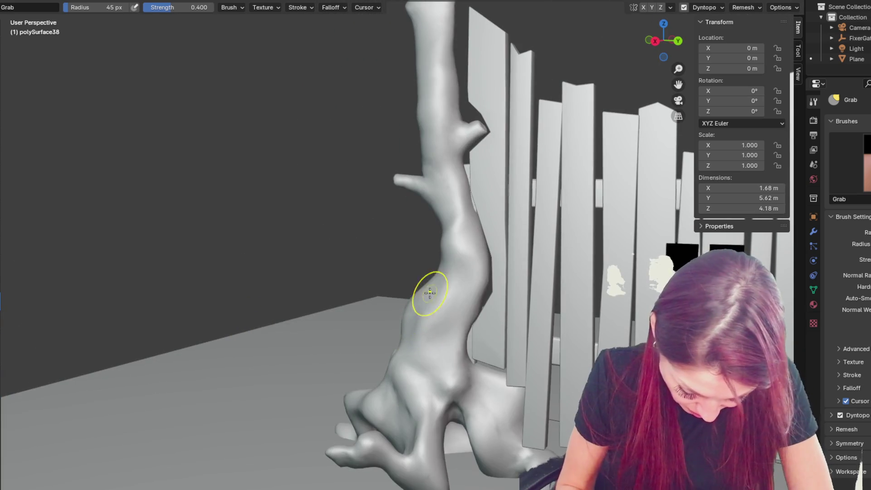
middle_click_drag(456, 305, 515, 292)
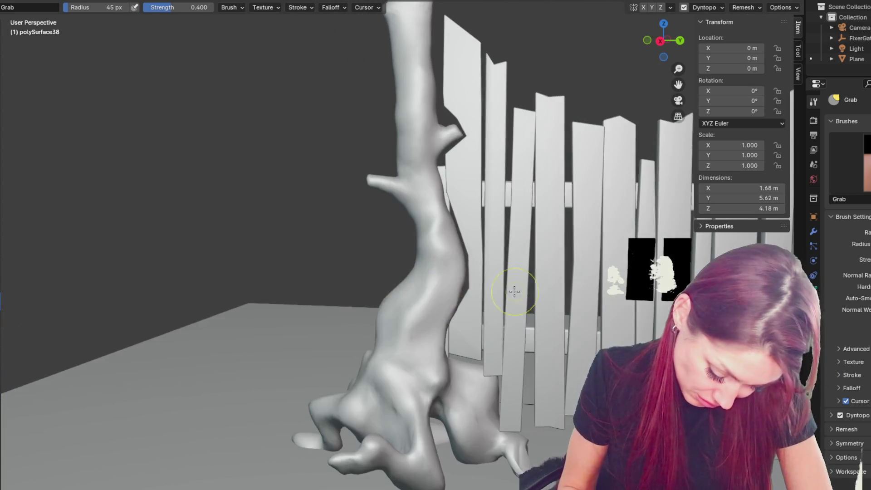
middle_click_drag(454, 294, 387, 286)
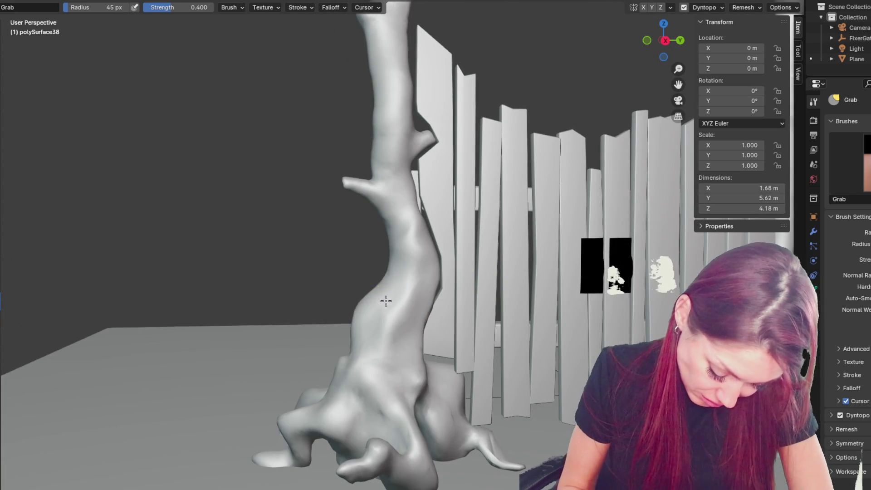
middle_click_drag(374, 323, 373, 329)
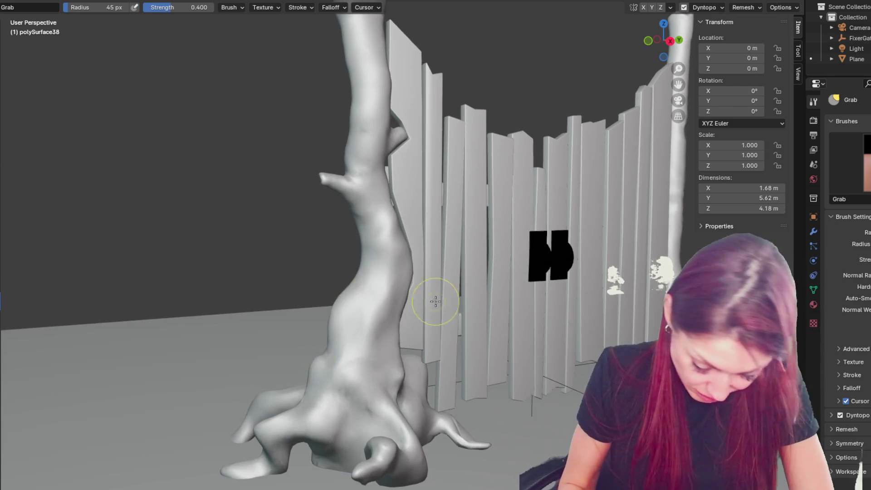
middle_click_drag(434, 301, 409, 301)
left_click_drag(404, 193, 396, 214)
Step: Slim the upper trunk's right side with a 131 px brush, then shrink it to 74 px
key("f")
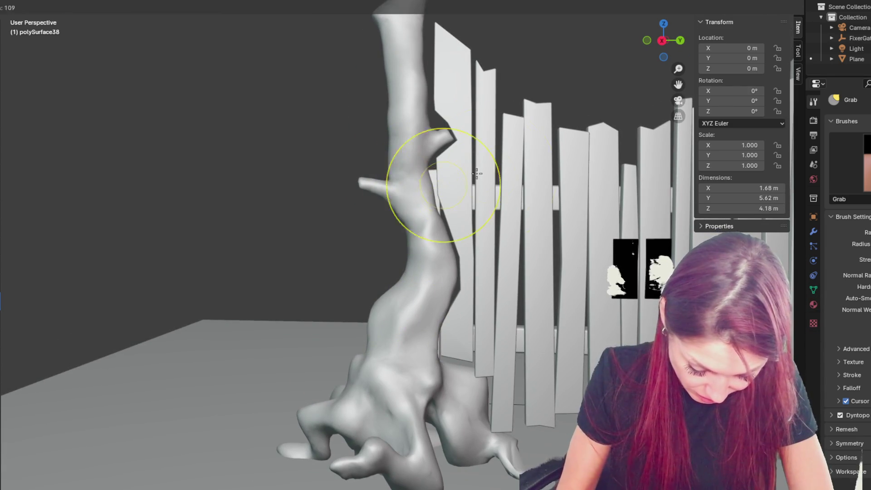
left_click(449, 177)
left_click_drag(421, 115, 401, 69)
key("f")
left_click(389, 177)
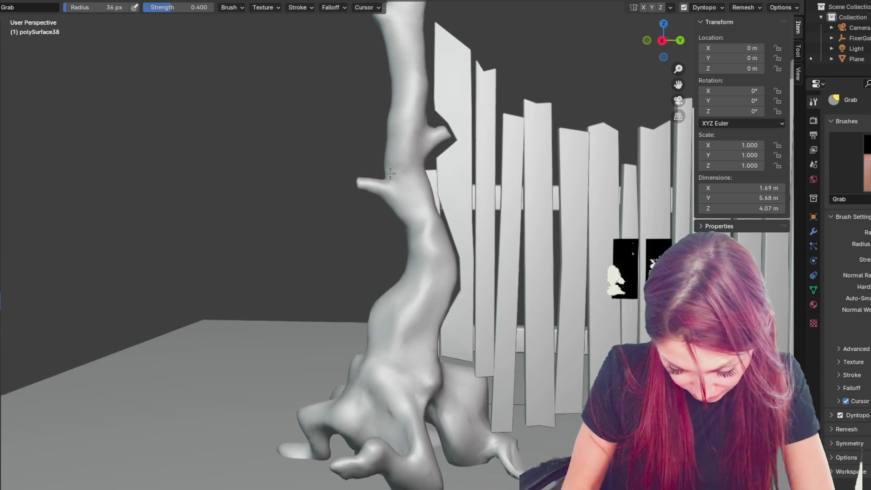
middle_click_drag(469, 199, 427, 172)
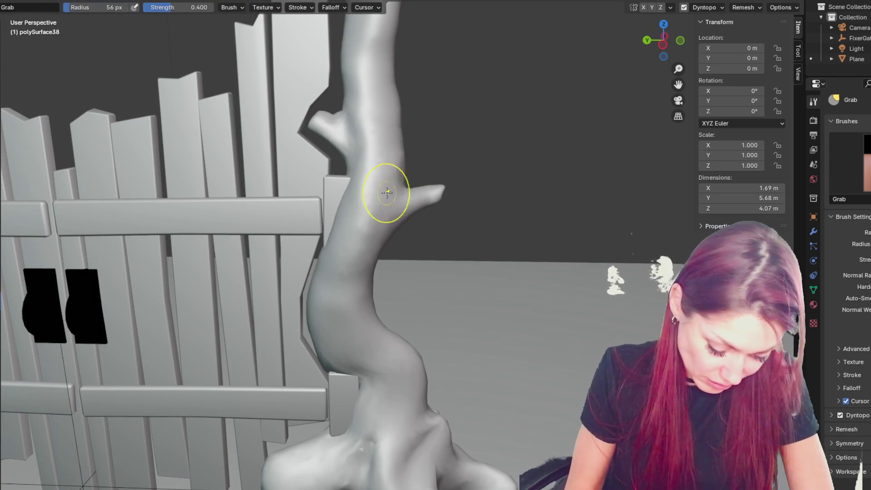
mouse_move(375, 130)
middle_mouse_down()
mouse_move(502, 178)
mouse_move(474, 166)
middle_mouse_up()
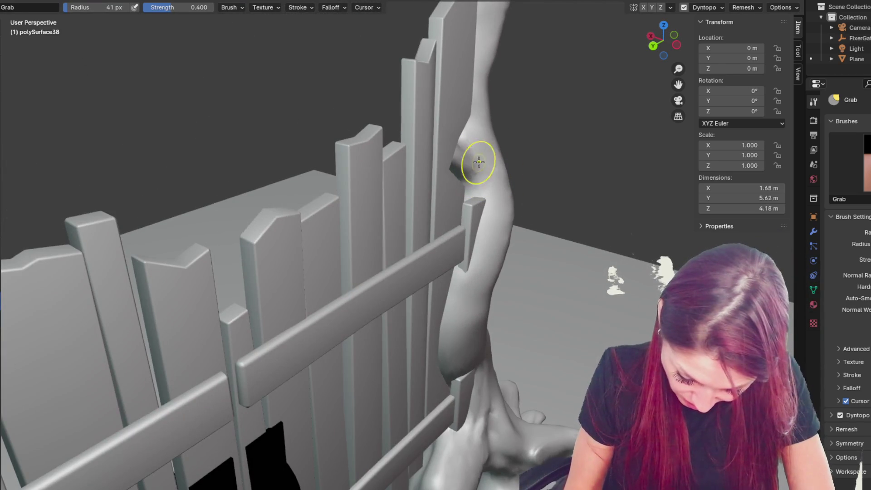
middle_click_drag(481, 188, 654, 158)
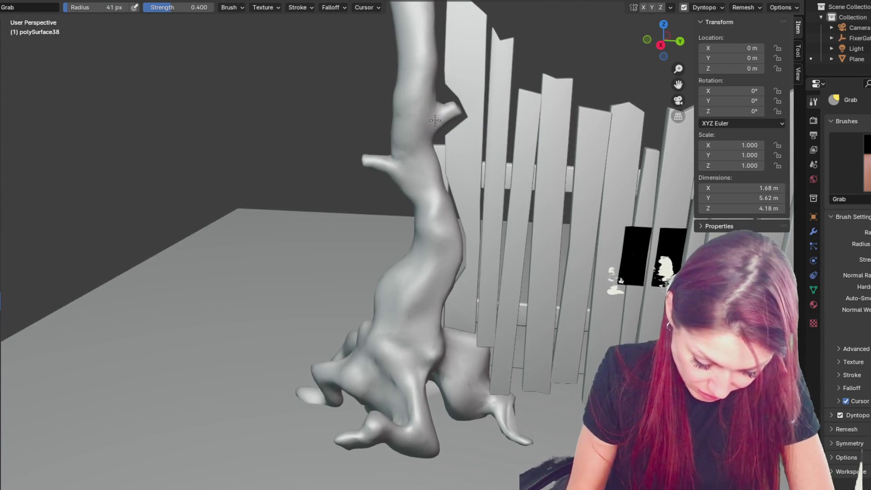
scroll(402, 95, "down", 4)
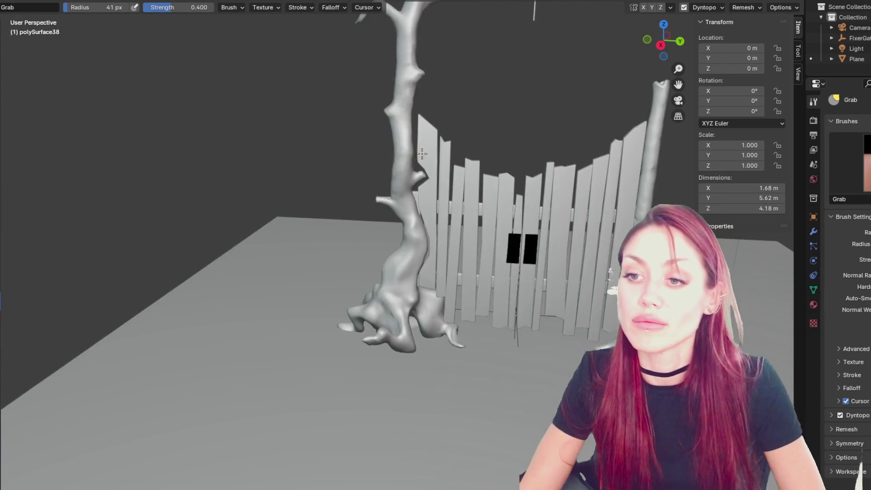
Step: Pull the upper trunk into a new shape using a 48 px Grab brush
middle_click_drag(419, 221, 376, 213)
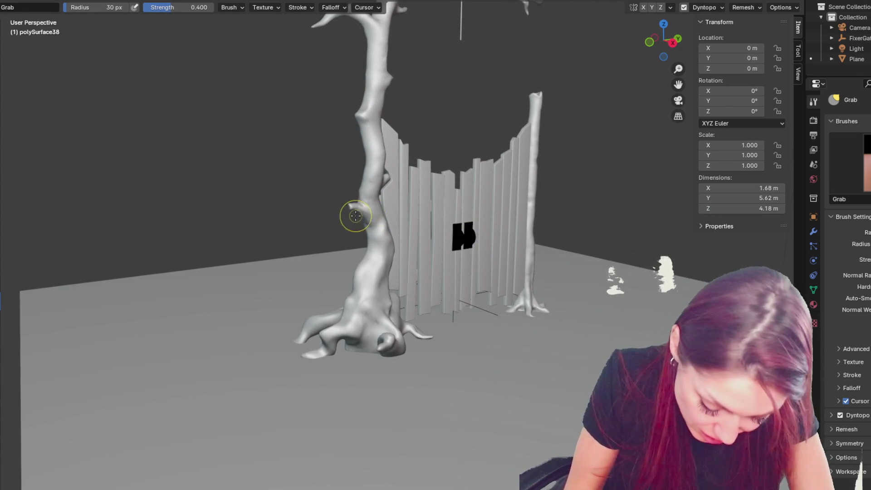
mouse_move(401, 127)
middle_mouse_down()
mouse_move(472, 107)
mouse_move(366, 127)
middle_mouse_up()
scroll(429, 117, "up", 3)
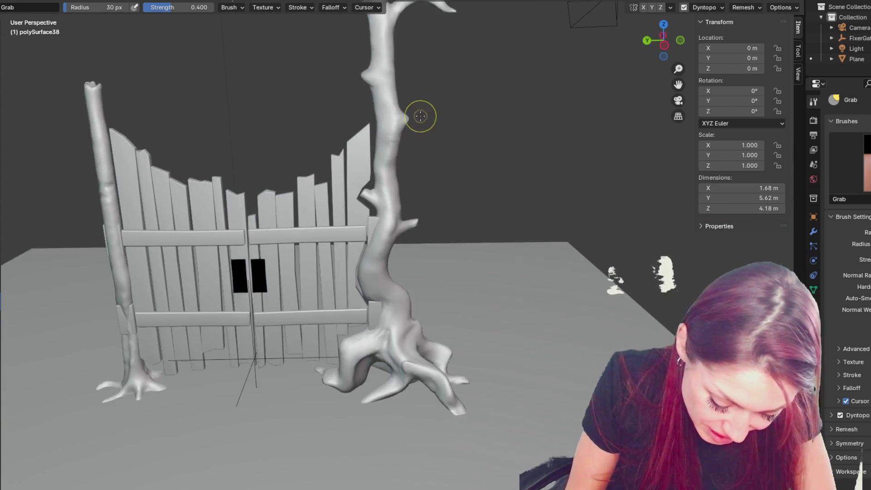
key("f")
left_click(389, 143)
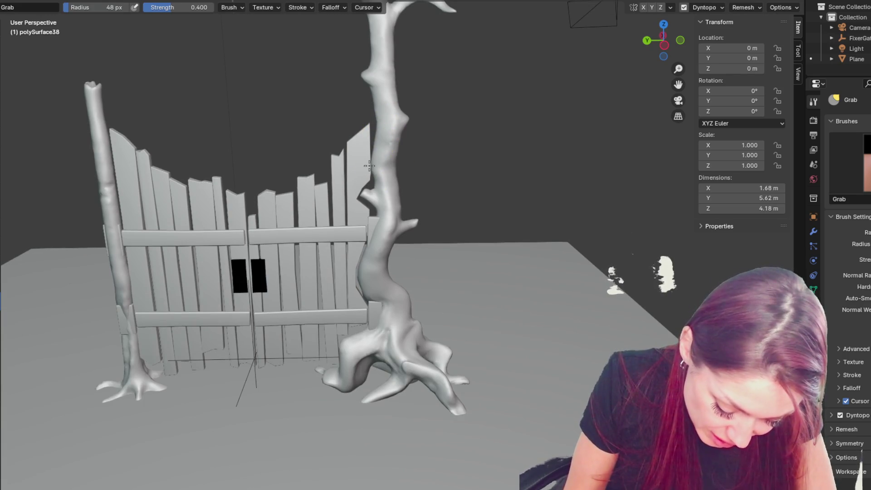
left_click_drag(375, 119, 369, 73)
middle_click_drag(370, 72, 363, 85)
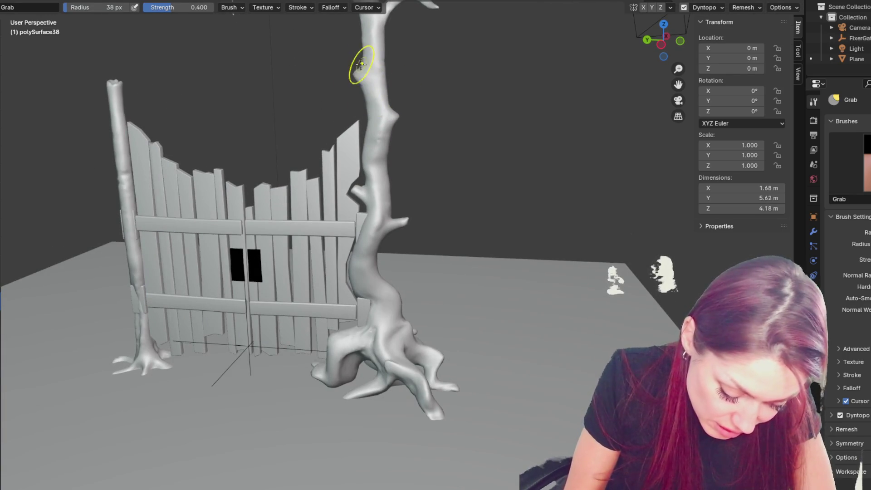
Step: Bring the tree top into view and reshape the trunk below the arch at 75 px
middle_click_drag(405, 32, 492, 162, "shift")
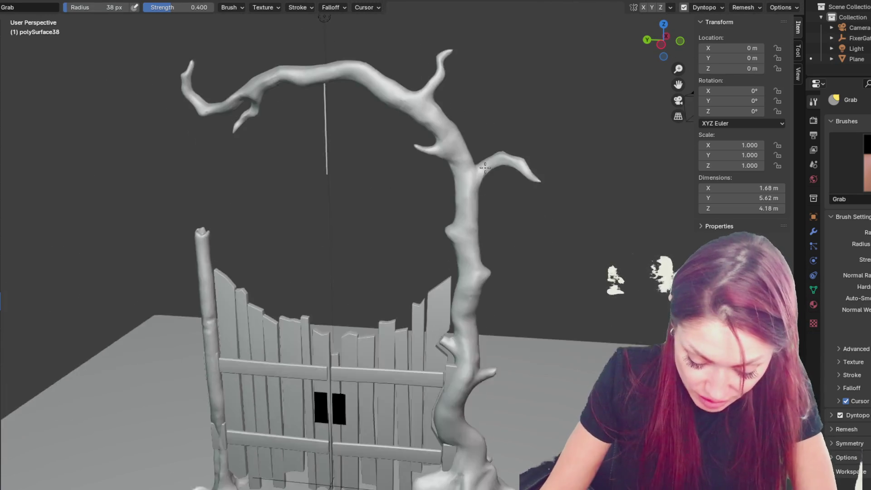
key("f")
left_click(451, 96)
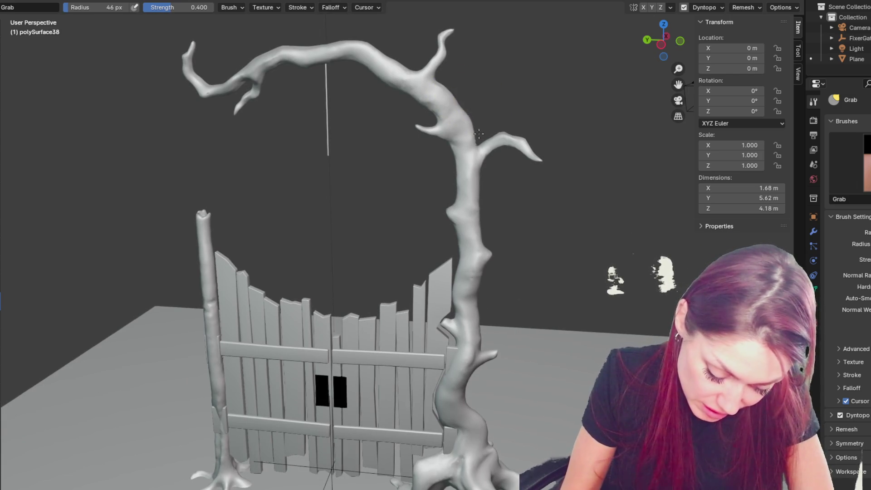
key("f")
left_click(481, 150)
mouse_move(486, 165)
left_mouse_down()
mouse_move(461, 171)
mouse_move(483, 234)
left_mouse_up()
Step: Orbit to a lower view of the tree and reduce the Grab brush to 47 px
mouse_move(489, 268)
middle_mouse_down()
mouse_move(482, 170)
mouse_move(524, 160)
mouse_move(513, 149)
mouse_move(536, 132)
middle_mouse_up()
key("f")
left_click(516, 160)
mouse_move(447, 218)
middle_mouse_down()
mouse_move(476, 241)
mouse_move(587, 205)
middle_mouse_up()
key("f")
left_click(539, 175)
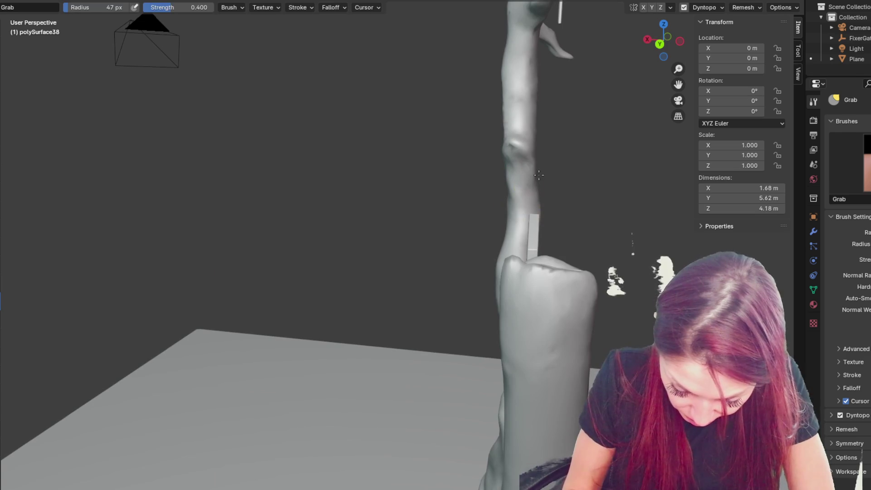